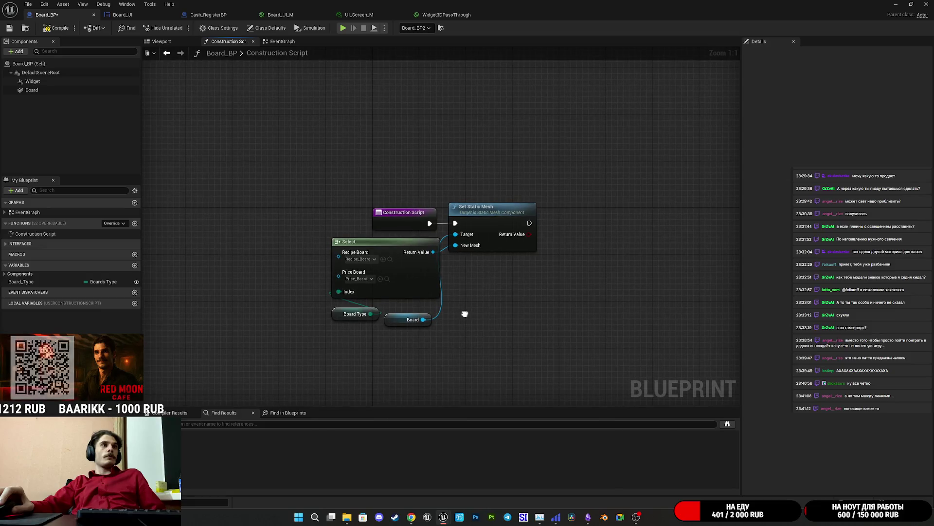
# Paste Get Widget, Cast To Board_UI and Show Board after Set Static Mesh, then compile and save
pyautogui.moveTo(393, 324); pyautogui.dragTo(401, 314)
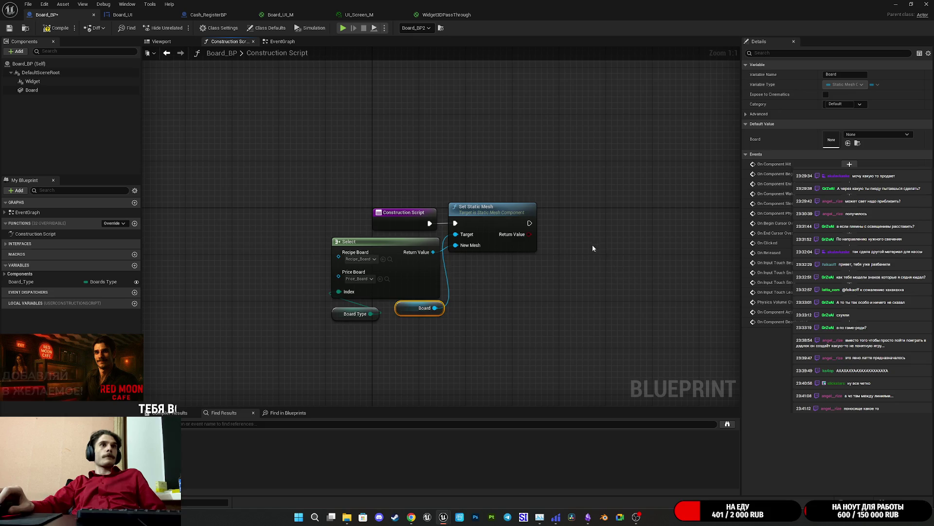
pyautogui.hotkey('ctrl', 'v')
pyautogui.moveTo(561, 229); pyautogui.dragTo(579, 275)
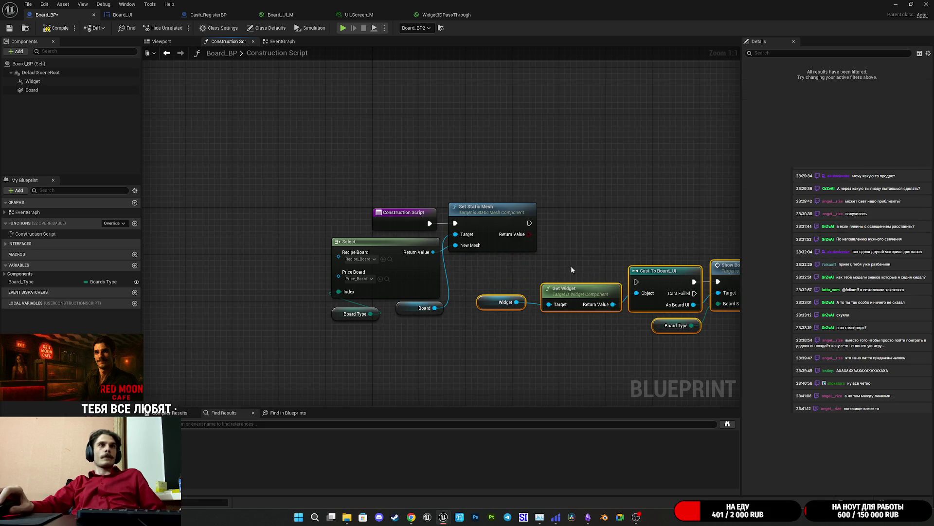
pyautogui.moveTo(529, 223); pyautogui.dragTo(636, 282)
pyautogui.click(615, 214)
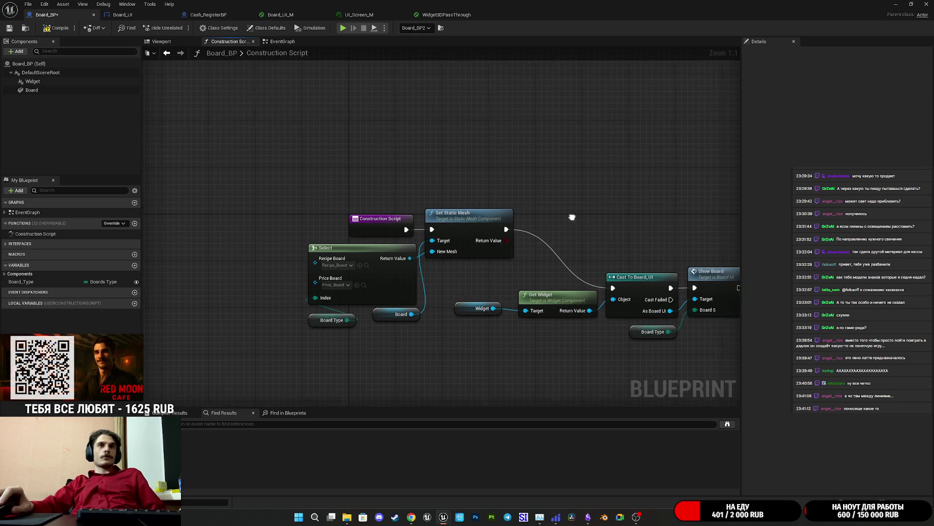
pyautogui.click(8, 28)
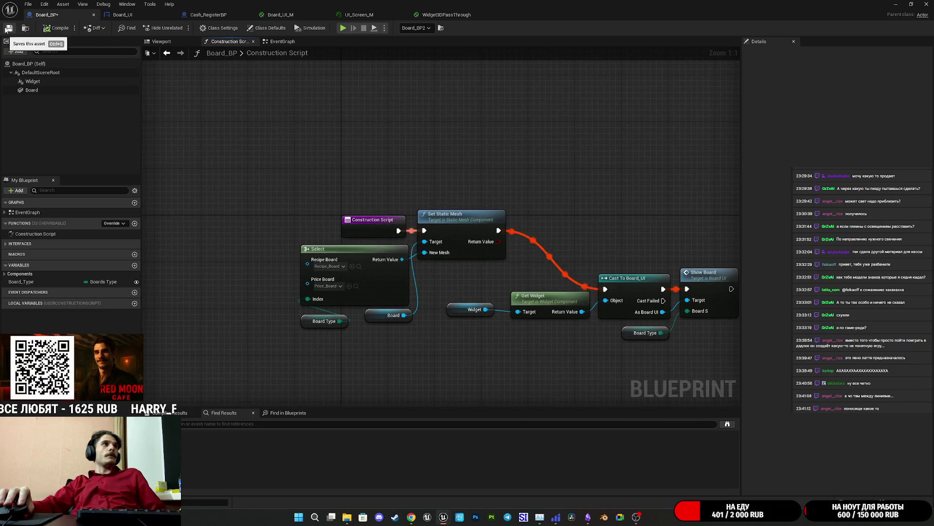
pyautogui.click(895, 4)
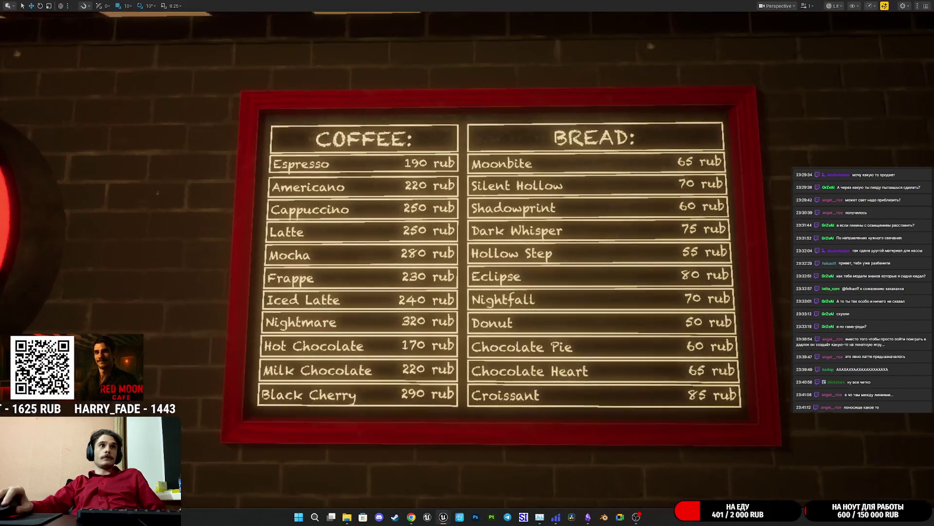
# Fly to the café menu board in the viewport, select it and view it windowed
pyautogui.press('w')
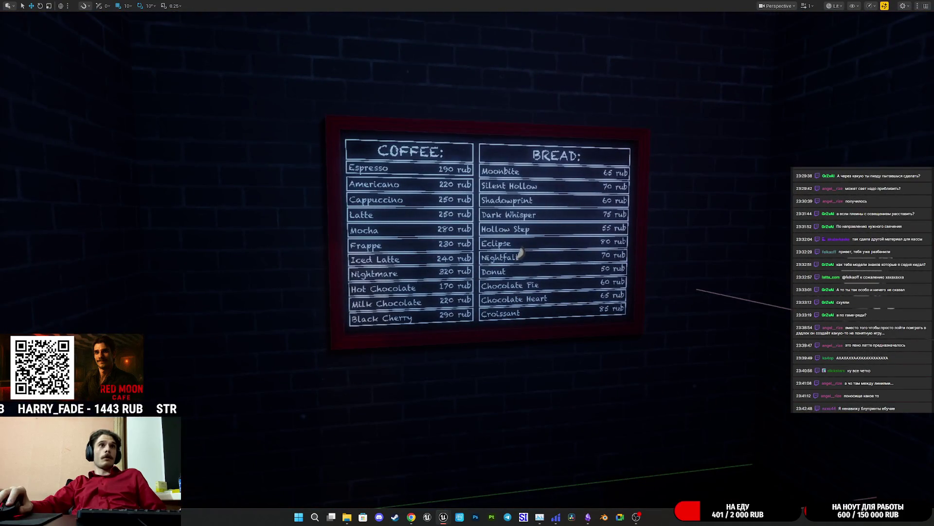
pyautogui.click(547, 225)
pyautogui.press('F11')
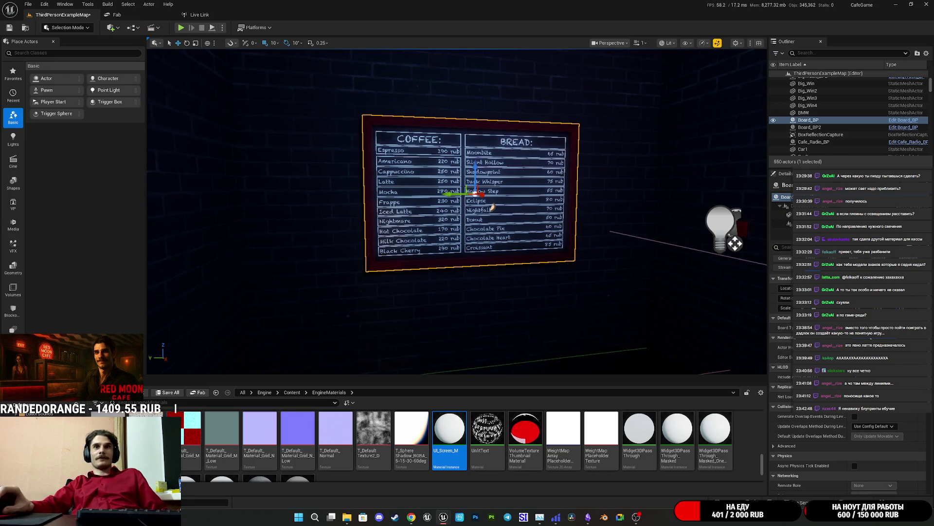
pyautogui.moveTo(492, 207)
pyautogui.mouseDown()
pyautogui.moveTo(493, 224)
pyautogui.moveTo(438, 273)
pyautogui.mouseUp()
# Save the ThirdPersonExampleMap level and bring the Board_BP editor back
pyautogui.hotkey('ctrl', 's')
pyautogui.click(525, 343)
pyautogui.moveTo(443, 517)
pyautogui.click(492, 470)
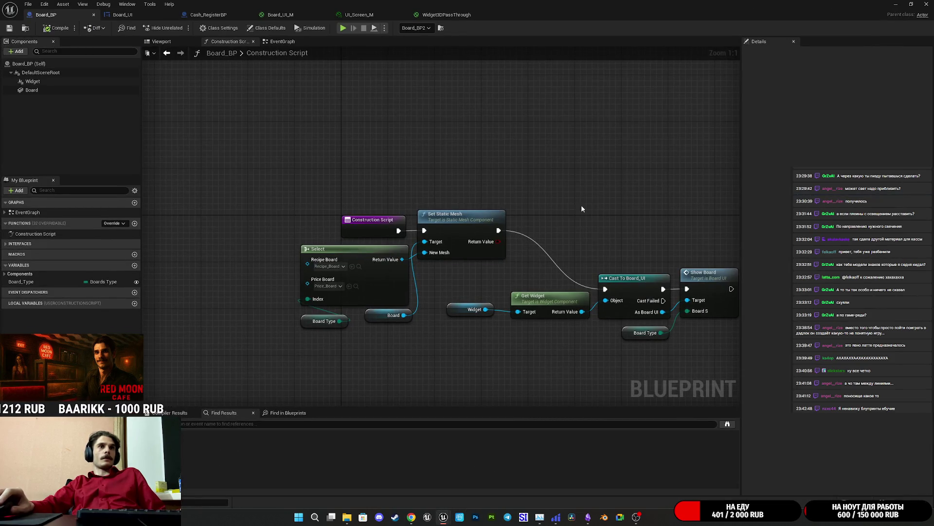
# Open the Cash_RegisterBP event graph and select its Get Widget node
pyautogui.moveTo(571, 208); pyautogui.dragTo(500, 194)
pyautogui.moveTo(412, 311)
pyautogui.mouseDown()
pyautogui.moveTo(487, 283)
pyautogui.moveTo(444, 343)
pyautogui.mouseUp()
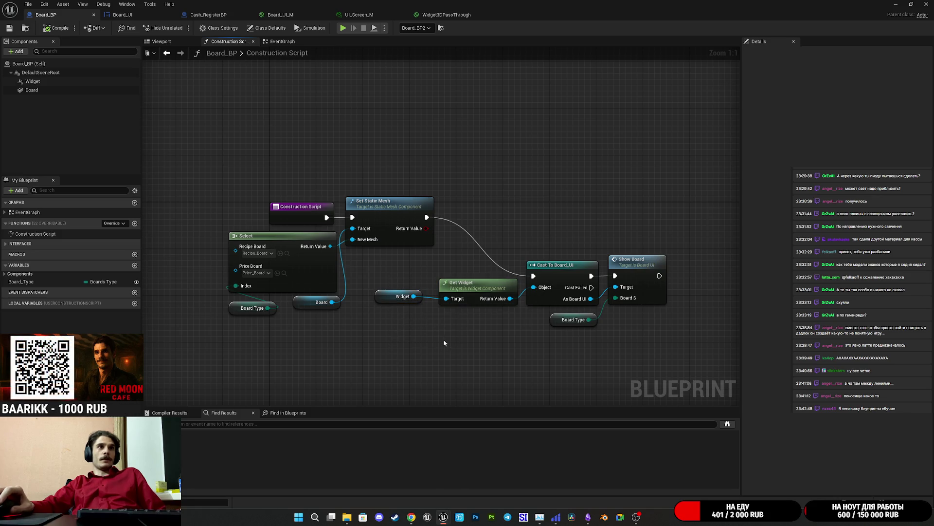
pyautogui.click(209, 15)
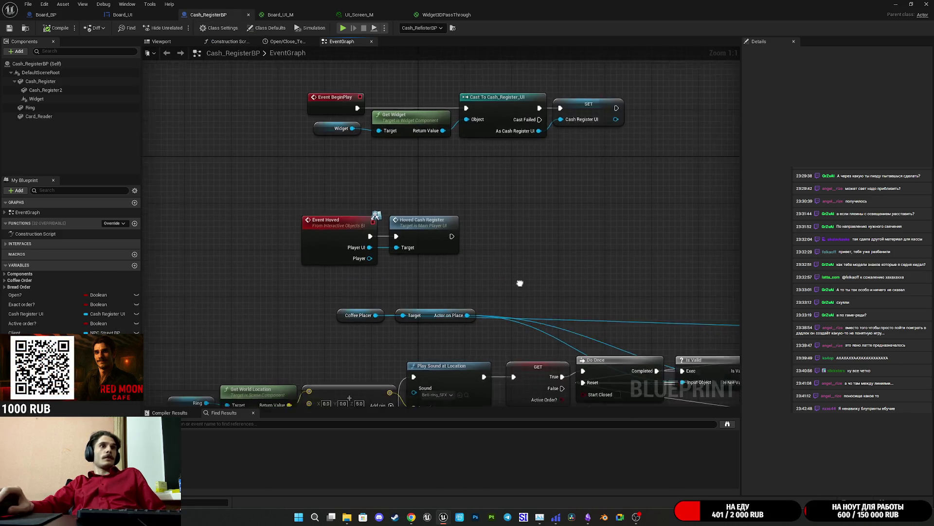
pyautogui.click(348, 158)
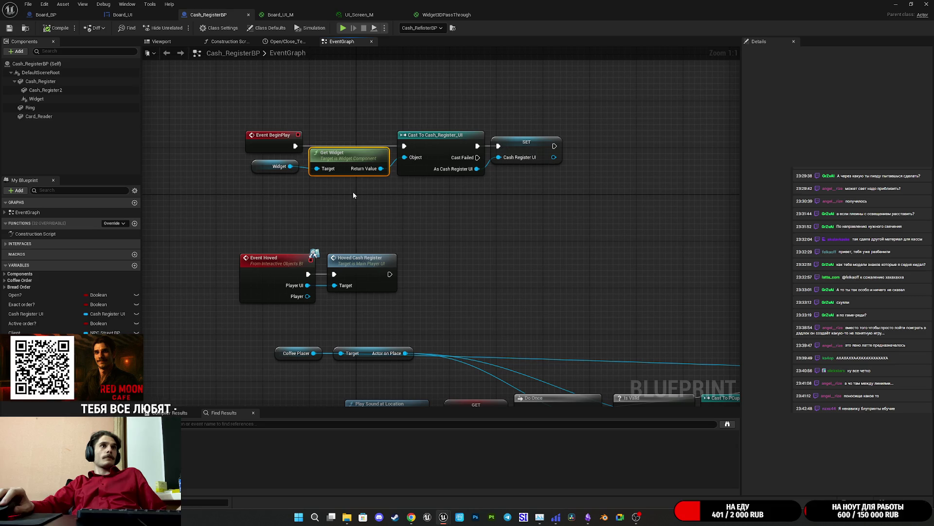
# Look through the Board_UI_M, UI_Screen_M and Widget3DPassThrough materials, then return to Cash_RegisterBP
pyautogui.click(309, 16)
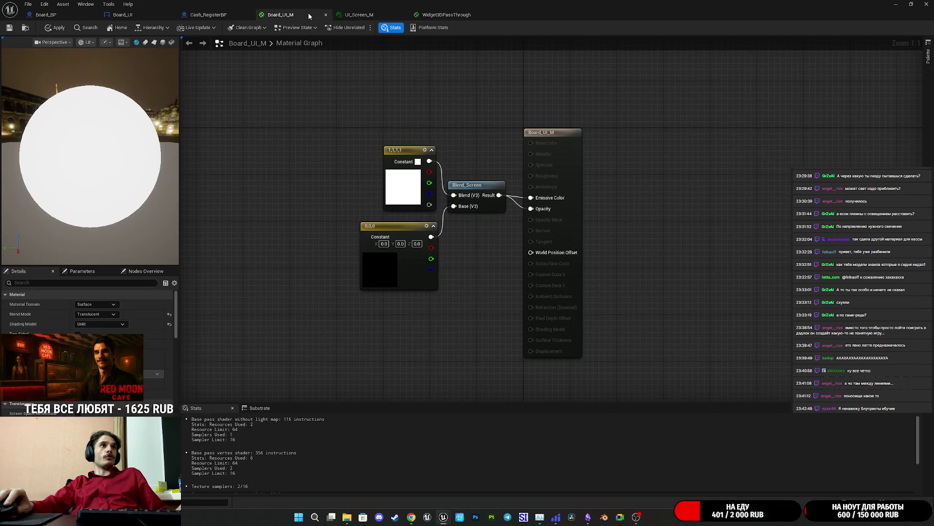
pyautogui.click(359, 15)
pyautogui.click(433, 15)
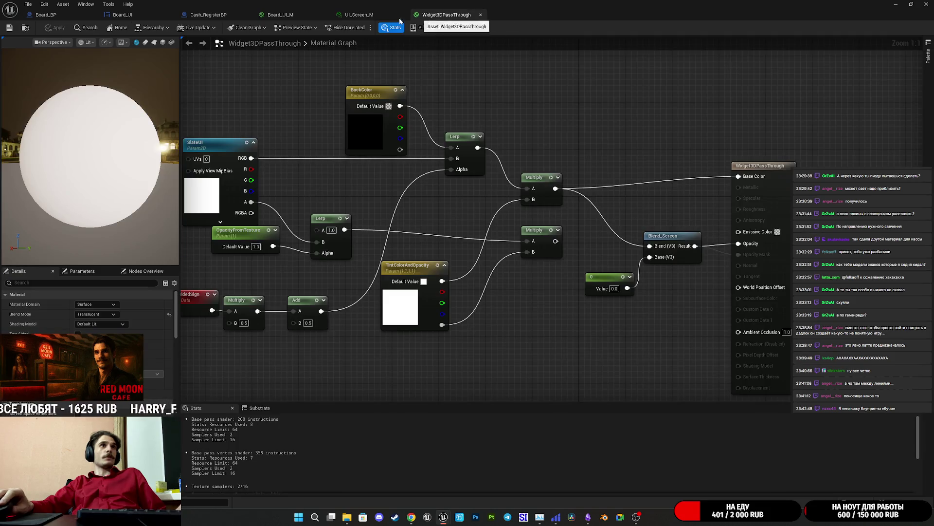
pyautogui.click(360, 14)
pyautogui.click(200, 16)
pyautogui.click(494, 217)
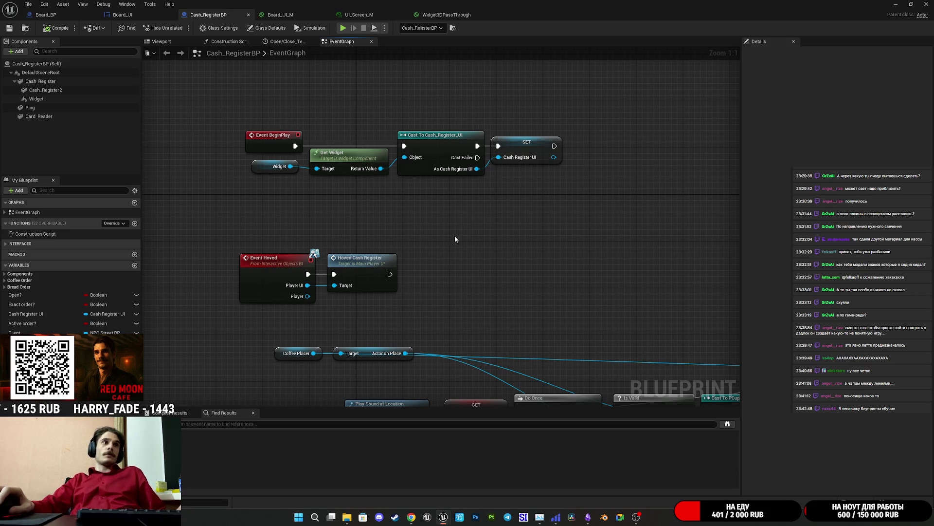
pyautogui.moveTo(451, 229); pyautogui.dragTo(464, 256)
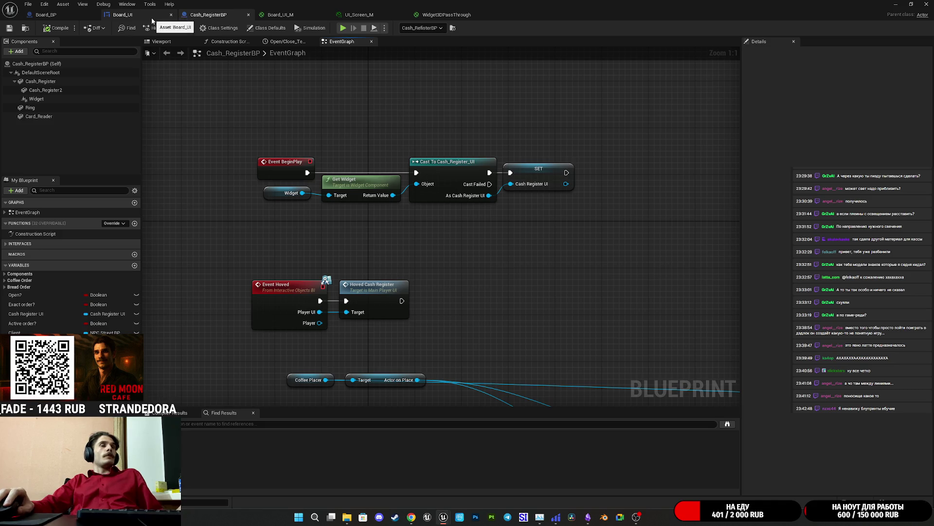
# Connect Event Pre Construct to Board_UI's Set Visibility call and compile and save
pyautogui.click(153, 20)
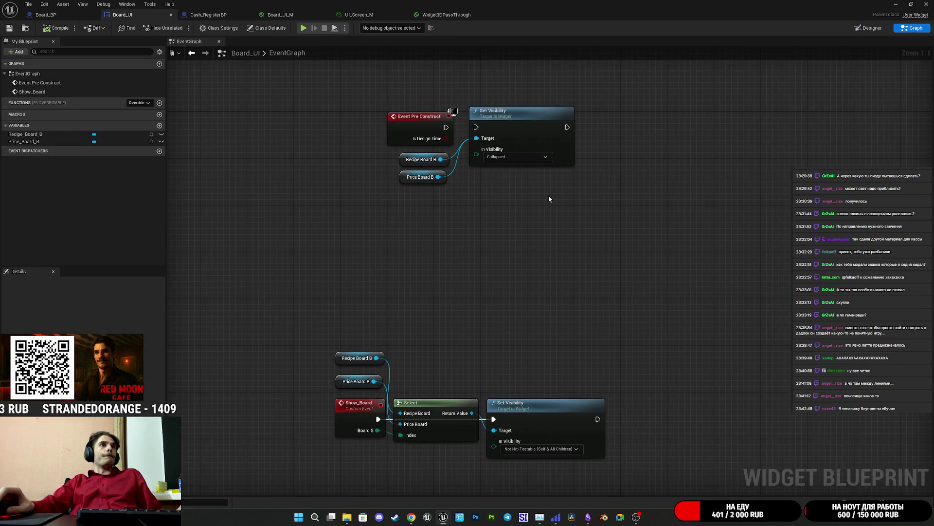
pyautogui.moveTo(415, 145)
pyautogui.mouseDown()
pyautogui.moveTo(454, 150)
pyautogui.moveTo(438, 145)
pyautogui.mouseUp()
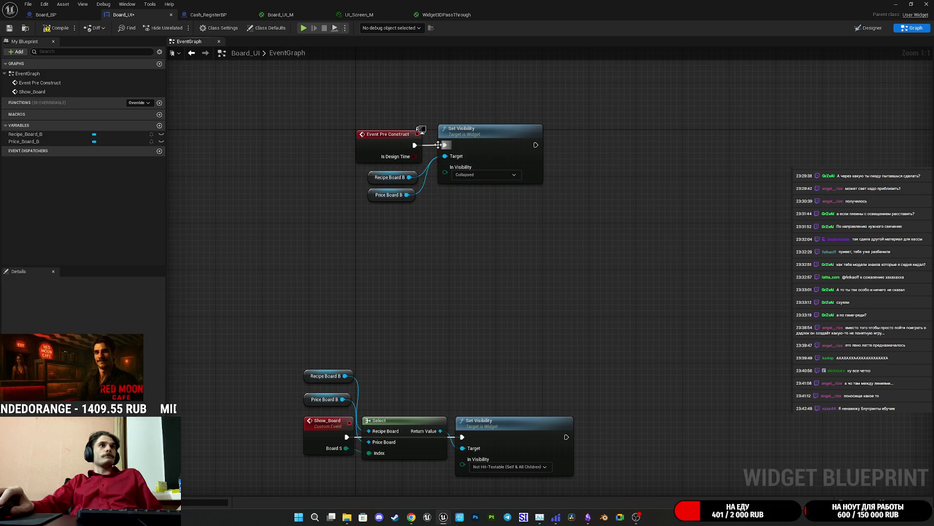
pyautogui.click(9, 27)
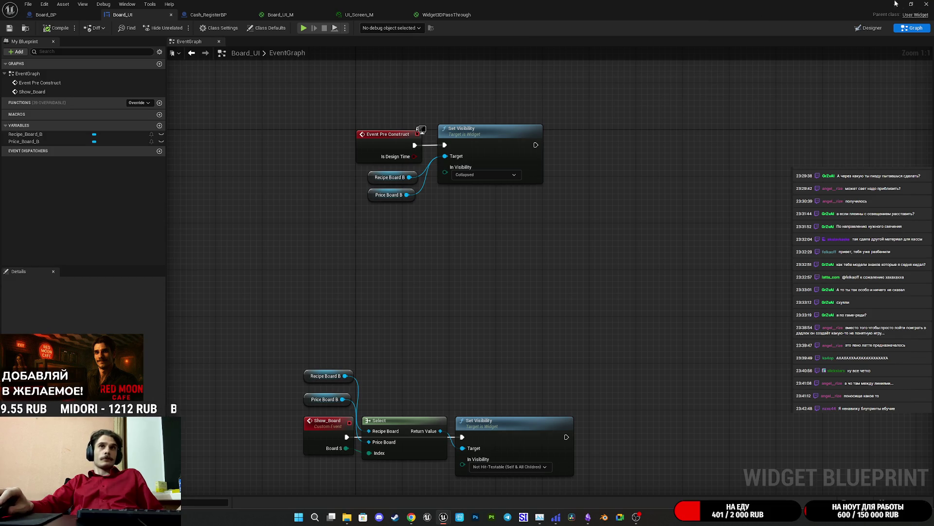
# Play-test the café level in the editor, then frame the selected menu board
pyautogui.click(895, 4)
pyautogui.hotkey('alt', 'p')
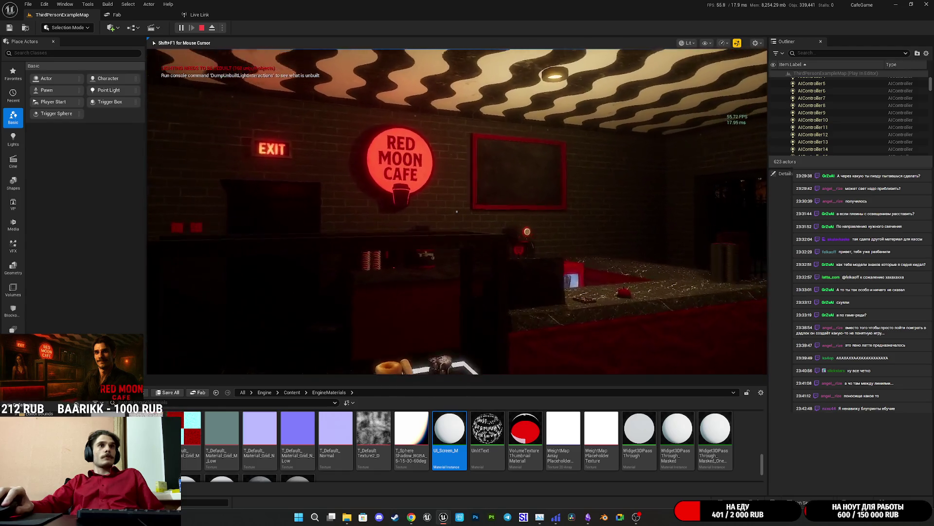
pyautogui.hotkey('shift', 'F1')
pyautogui.press('Escape')
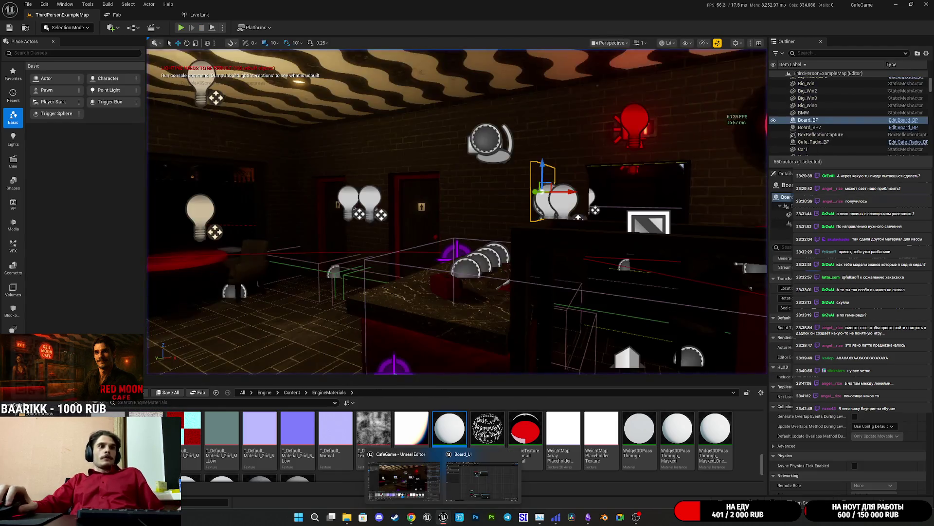
pyautogui.press('f')
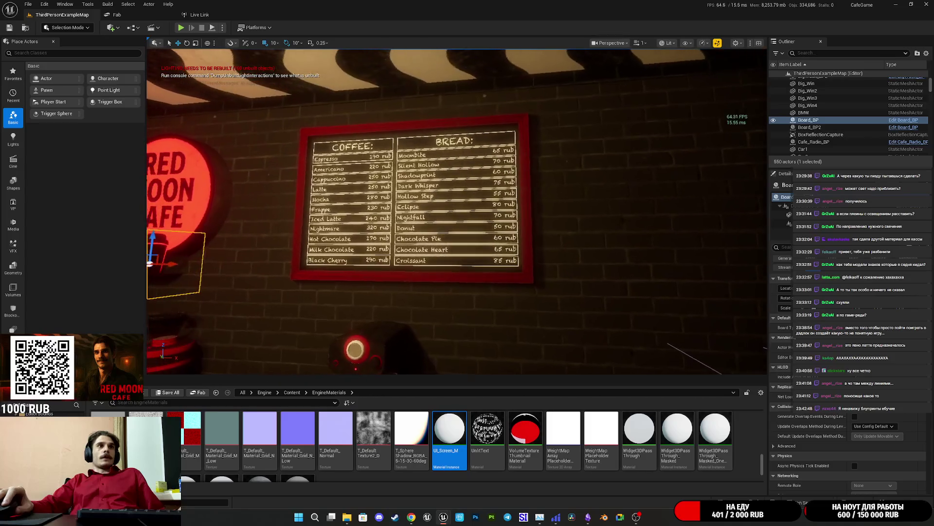
# Bring Board_UI's event graph back and reposition the view
pyautogui.moveTo(444, 517)
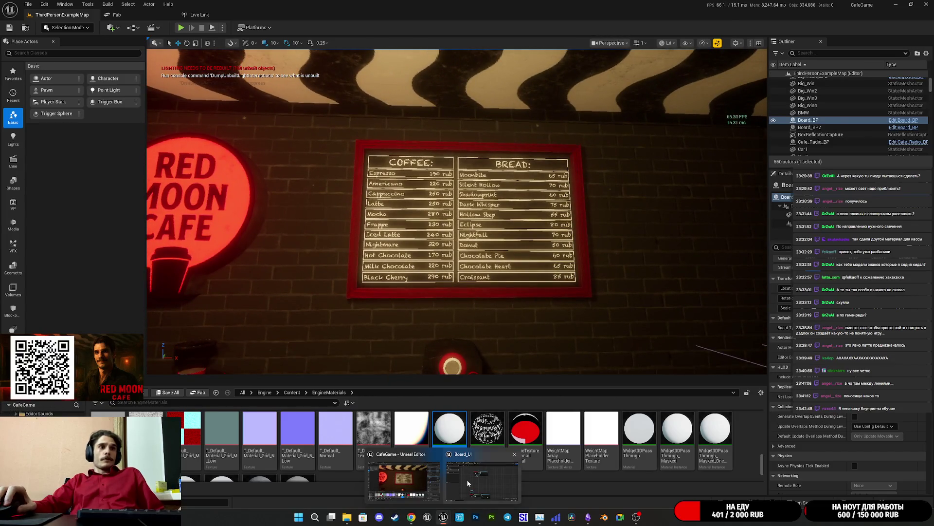
pyautogui.click(441, 474)
pyautogui.moveTo(506, 219); pyautogui.dragTo(504, 244)
pyautogui.moveTo(452, 218)
pyautogui.mouseDown()
pyautogui.moveTo(476, 236)
pyautogui.moveTo(392, 251)
pyautogui.mouseUp()
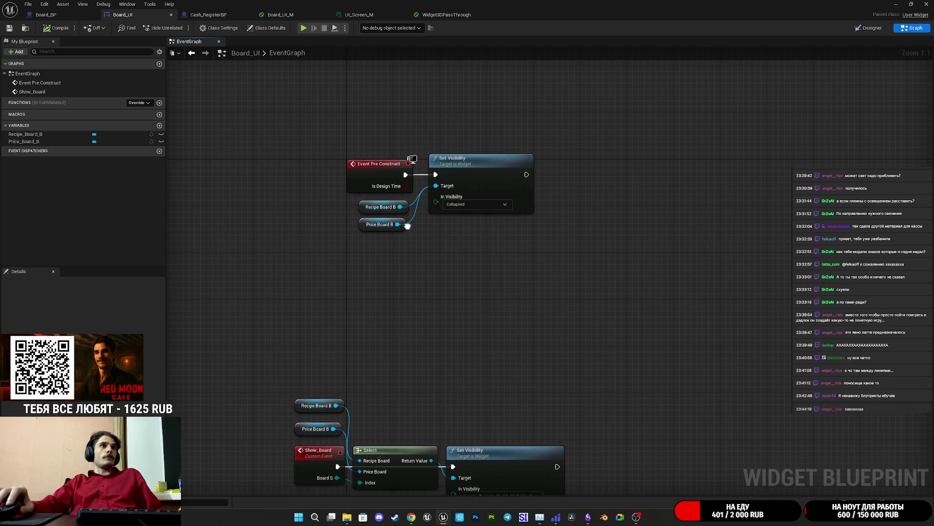
# Set Show_Board's Set Visibility to Visible and save Board_UI
pyautogui.moveTo(390, 221); pyautogui.dragTo(386, 227)
pyautogui.moveTo(456, 225); pyautogui.dragTo(503, 194)
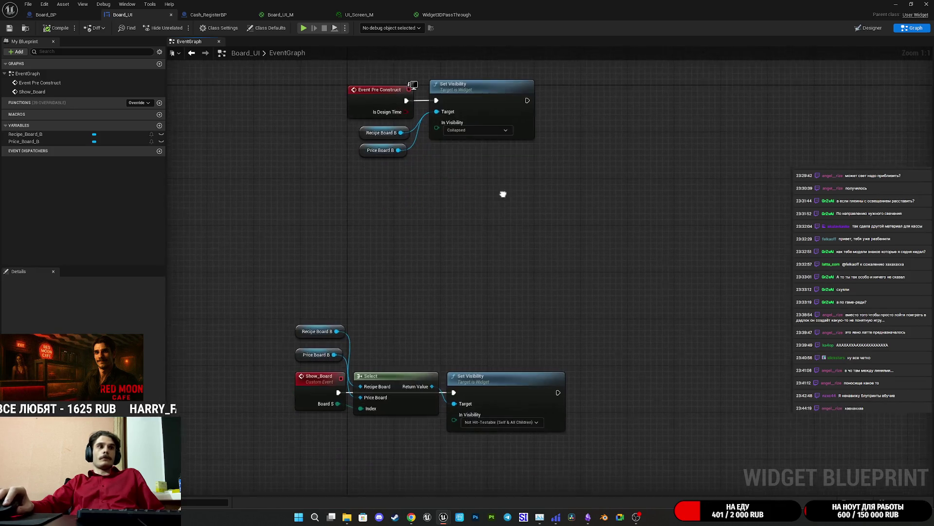
pyautogui.moveTo(539, 261); pyautogui.dragTo(495, 266)
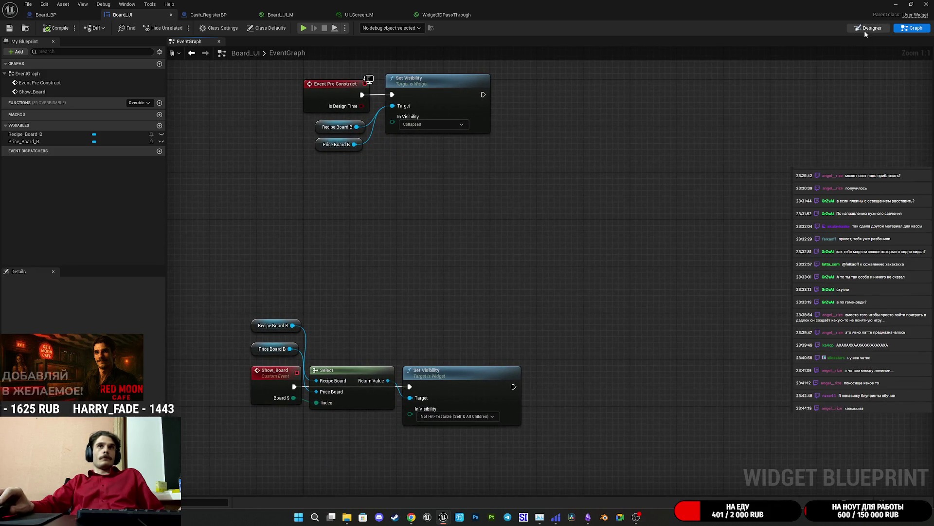
pyautogui.hotkey('shift', 'F4')
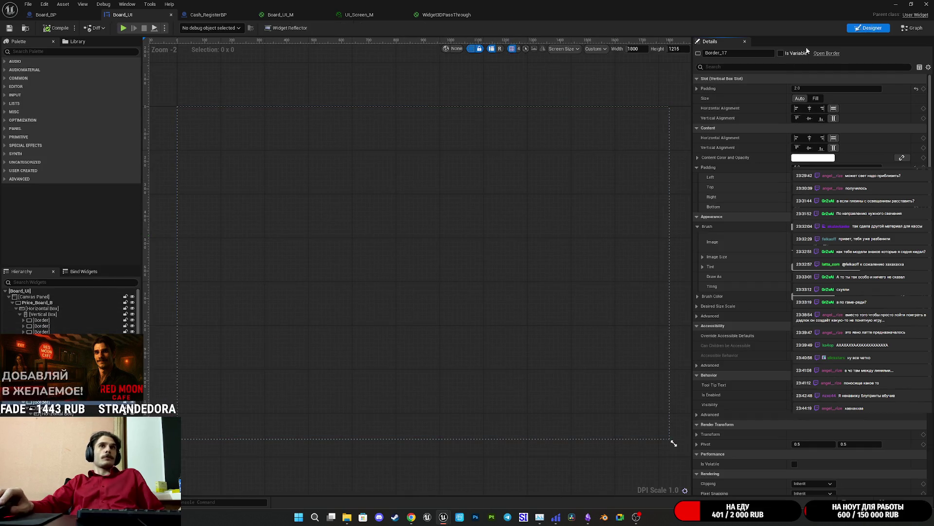
pyautogui.hotkey('shift', 'F5')
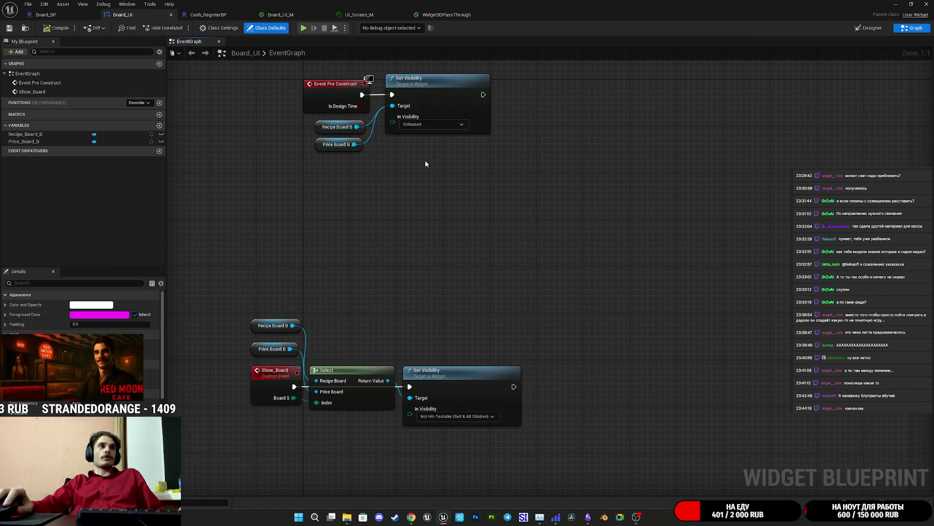
pyautogui.scroll(2, 384, 308)
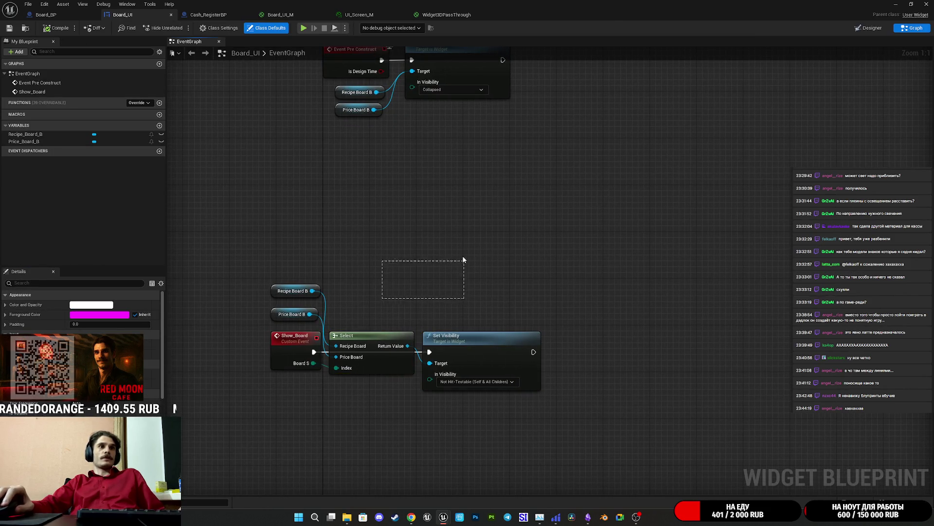
pyautogui.click(497, 382)
pyautogui.click(447, 392)
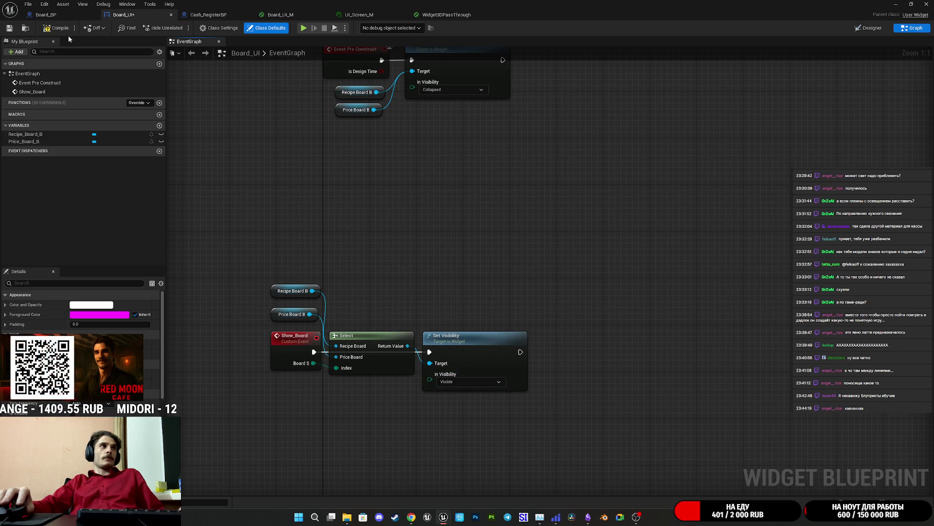
pyautogui.click(11, 29)
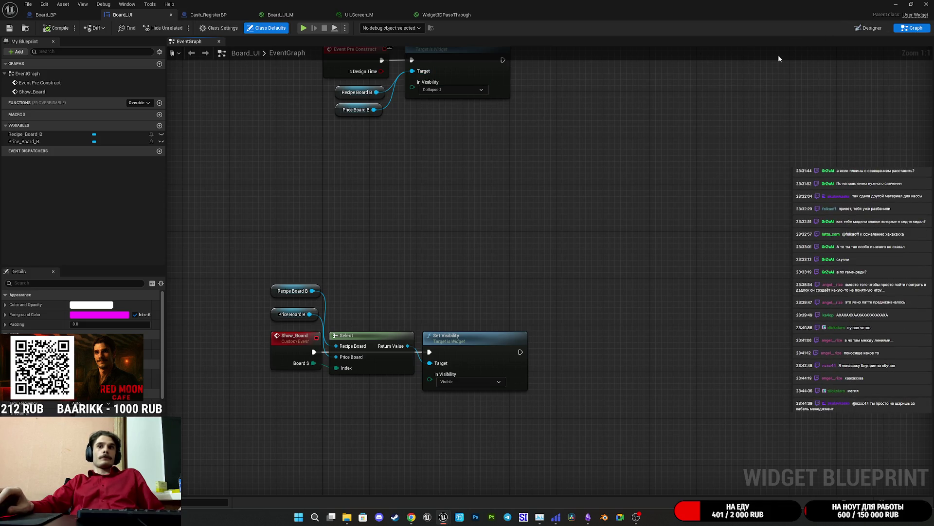
# Insert a 1.0-second Delay between Show_Board and Set Visibility, and save
pyautogui.moveTo(461, 257)
pyautogui.mouseDown()
pyautogui.moveTo(438, 316)
pyautogui.moveTo(401, 307)
pyautogui.moveTo(400, 291)
pyautogui.mouseUp()
pyautogui.moveTo(435, 345)
pyautogui.mouseDown()
pyautogui.moveTo(574, 350)
pyautogui.moveTo(508, 365)
pyautogui.moveTo(463, 342)
pyautogui.moveTo(446, 355)
pyautogui.moveTo(289, 352)
pyautogui.mouseUp()
pyautogui.write('dela')
pyautogui.click(542, 252)
pyautogui.click(531, 401)
pyautogui.click(457, 370)
pyautogui.write('1')
pyautogui.press('Return')
pyautogui.hotkey('ctrl', 's')
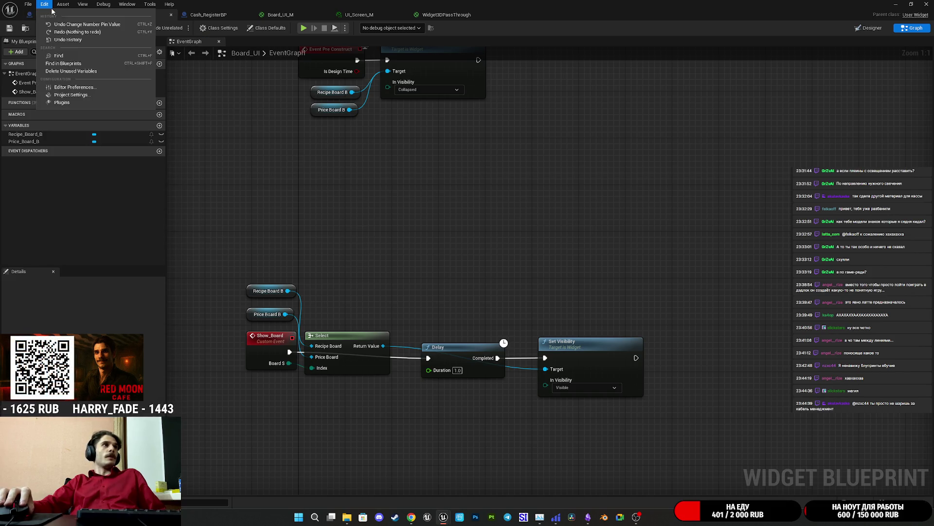
pyautogui.click(46, 14)
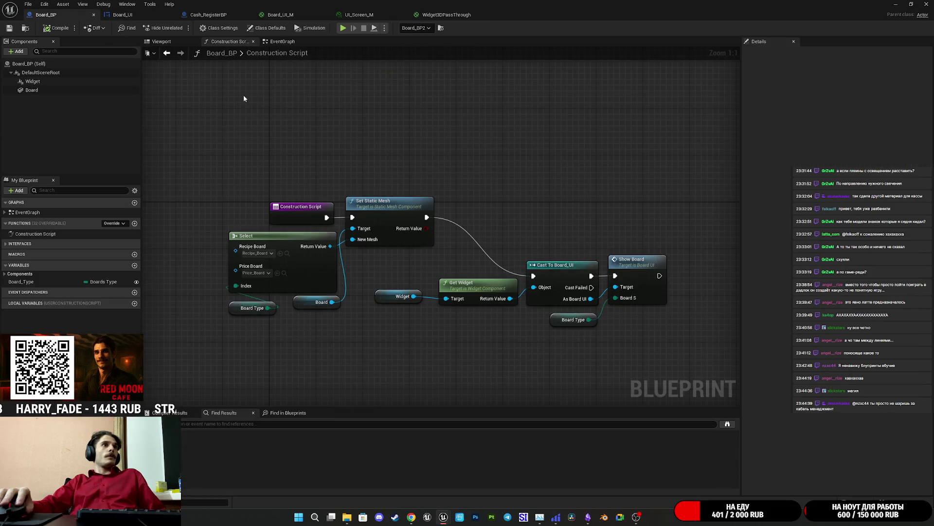
# Move Board_BP's Cast To Board_UI from the construction script to Event BeginPlay and save
pyautogui.keyDown('alt'); pyautogui.click(431, 216); pyautogui.keyUp('alt')
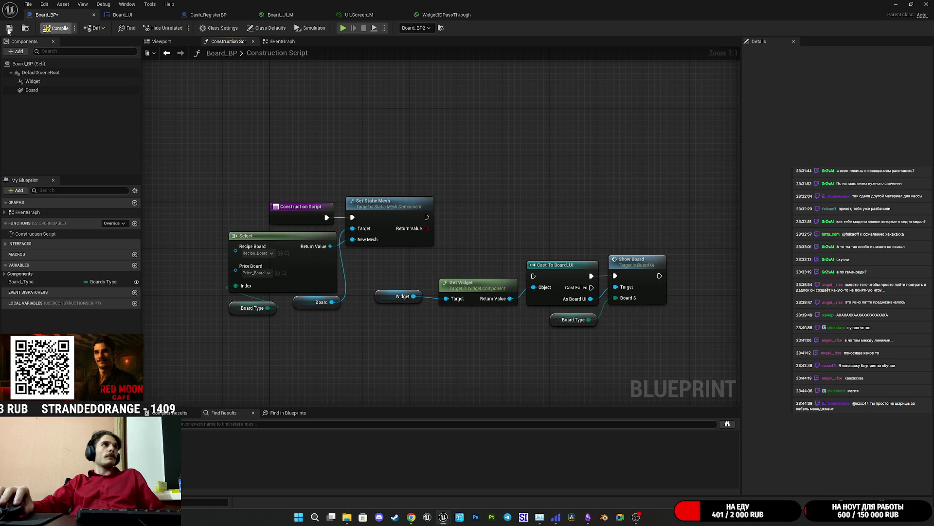
pyautogui.click(8, 29)
pyautogui.click(284, 42)
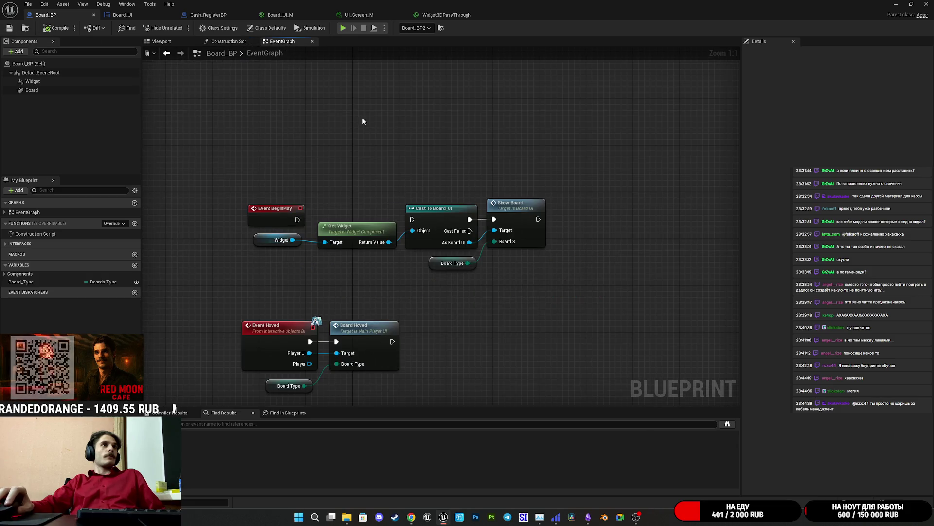
pyautogui.moveTo(297, 219); pyautogui.dragTo(412, 219)
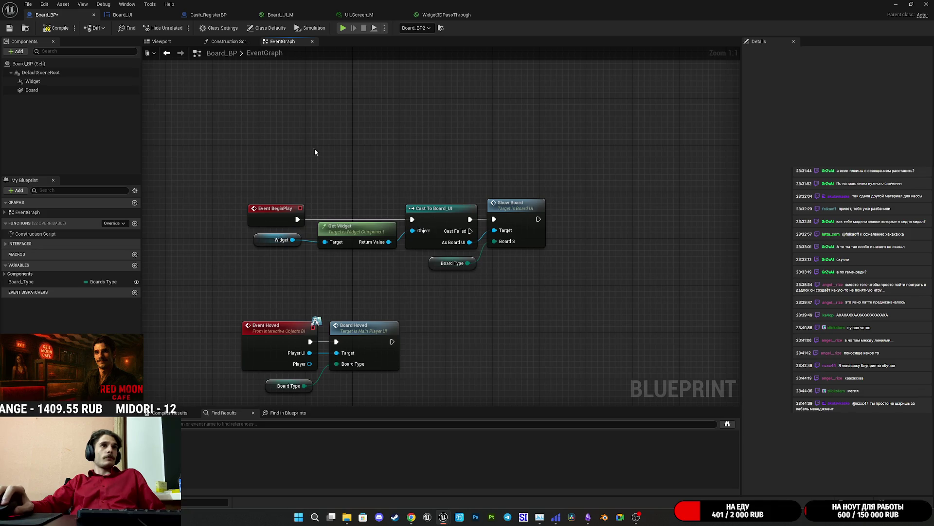
pyautogui.click(10, 28)
# Play the level full screen, closing and reopening the price list with E
pyautogui.click(898, 4)
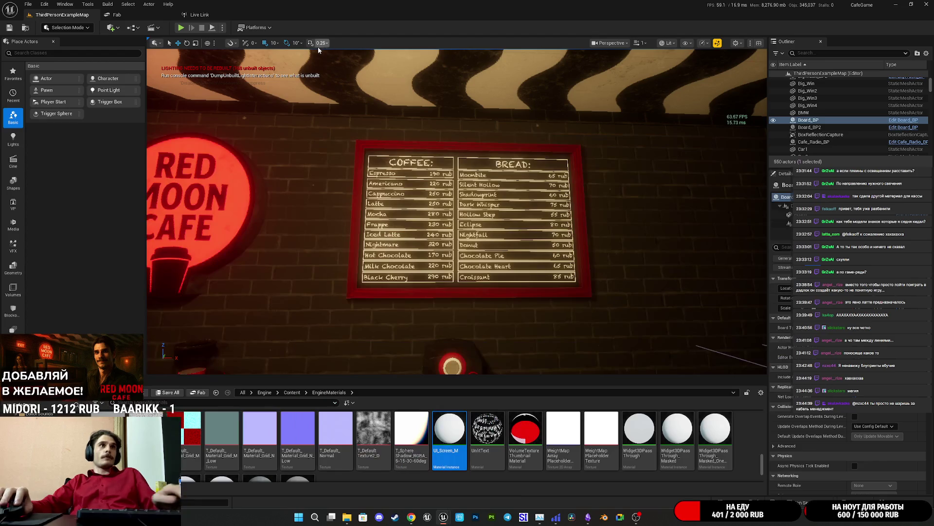
pyautogui.hotkey('alt', 'p')
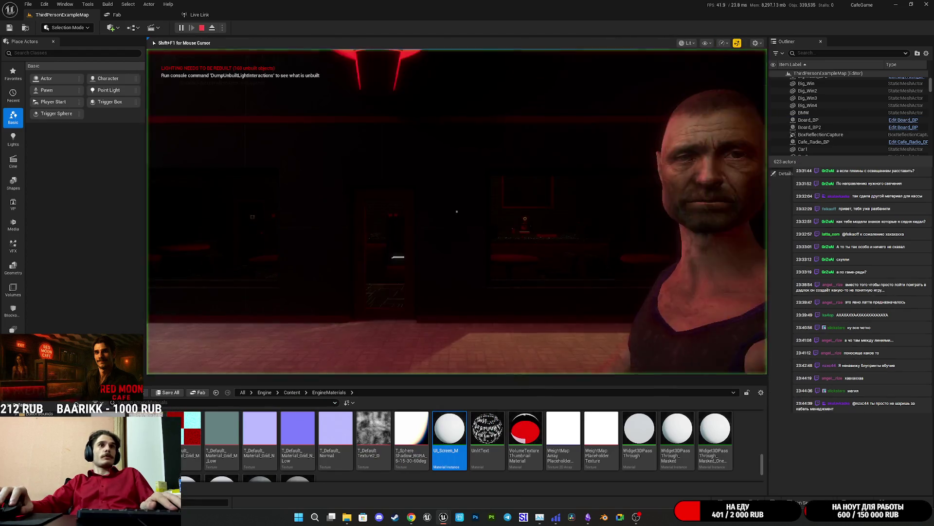
pyautogui.press('F11')
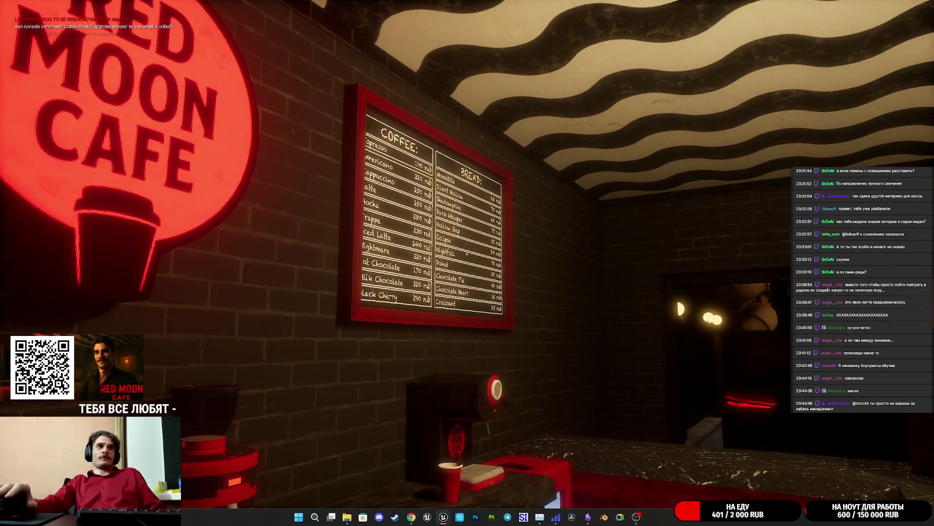
pyautogui.press('Escape')
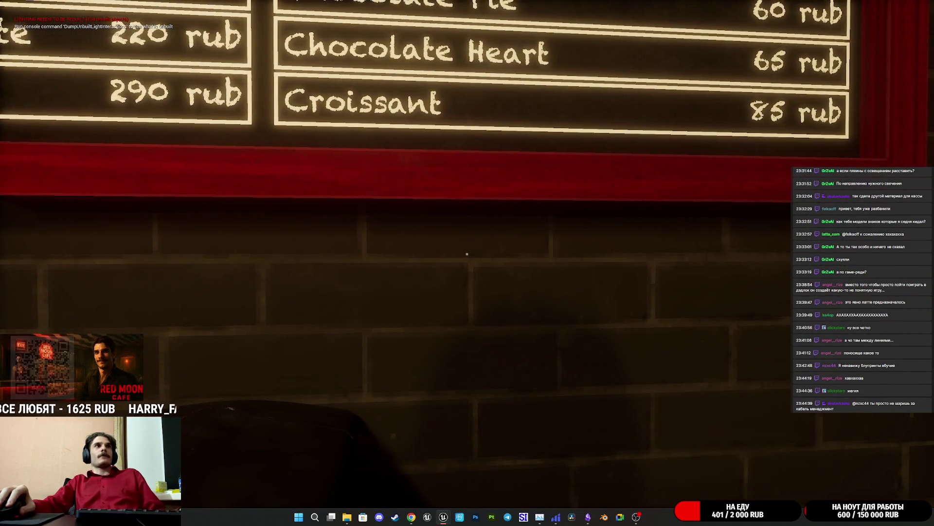
pyautogui.press('e')
pyautogui.press('Escape')
pyautogui.press('Escape')
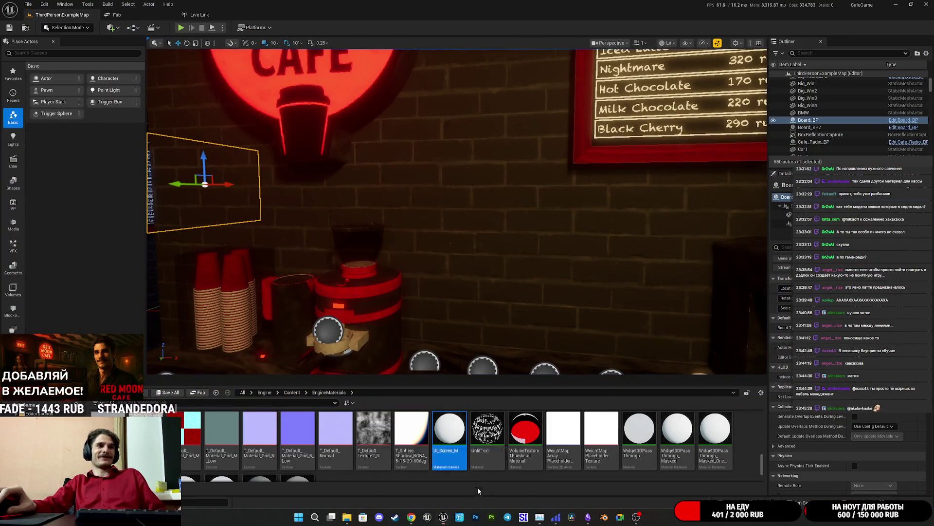
pyautogui.hotkey('alt', 'Tab')
pyautogui.moveTo(327, 338); pyautogui.dragTo(344, 263)
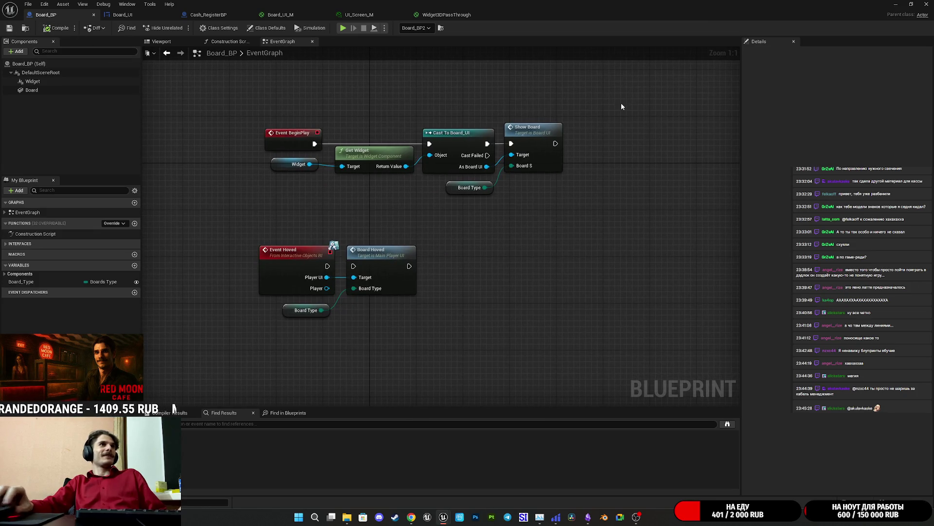
pyautogui.hotkey('alt', 'Tab')
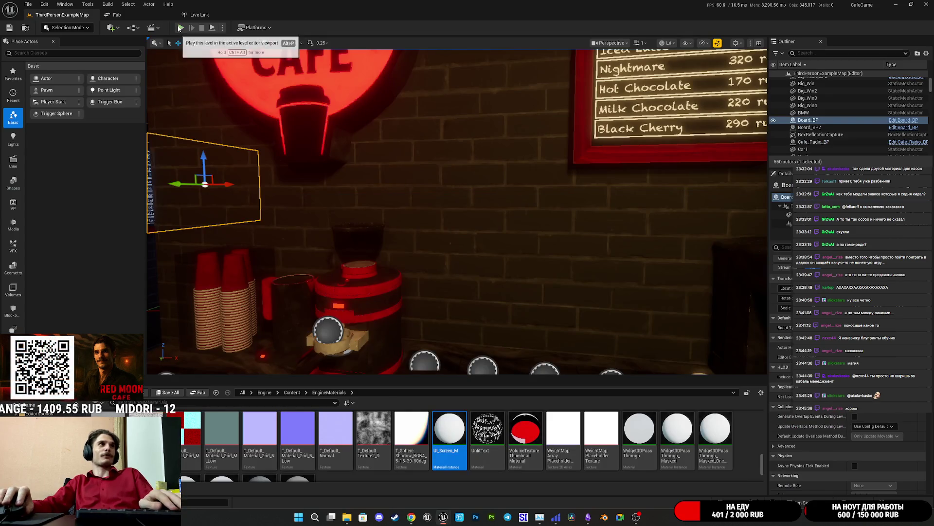
# Replay full screen and walk up to inspect the café menu board rows up close
pyautogui.hotkey('alt', 'p')
pyautogui.press('F11')
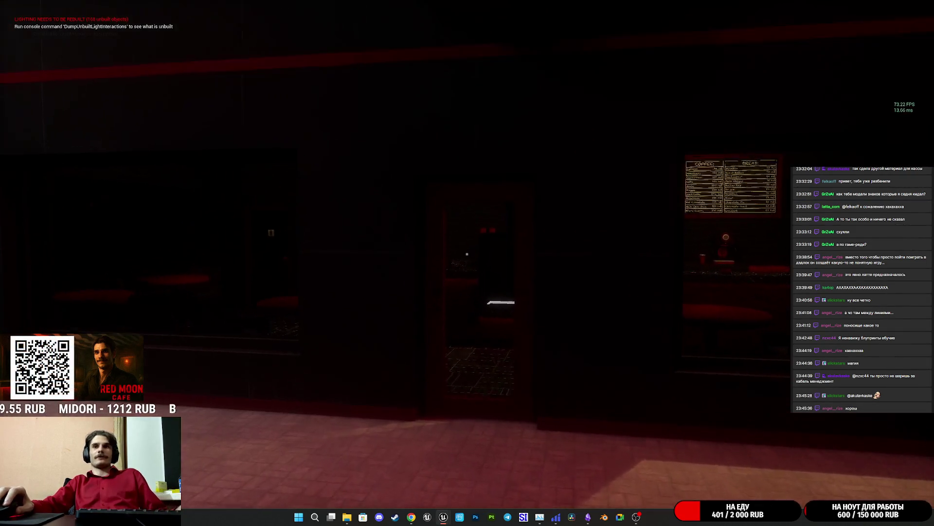
pyautogui.press('w')
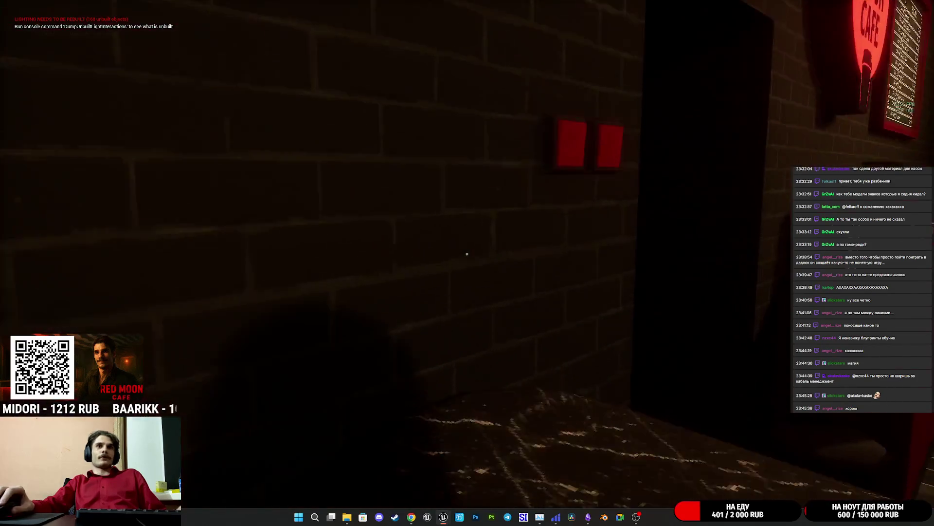
pyautogui.press('w')
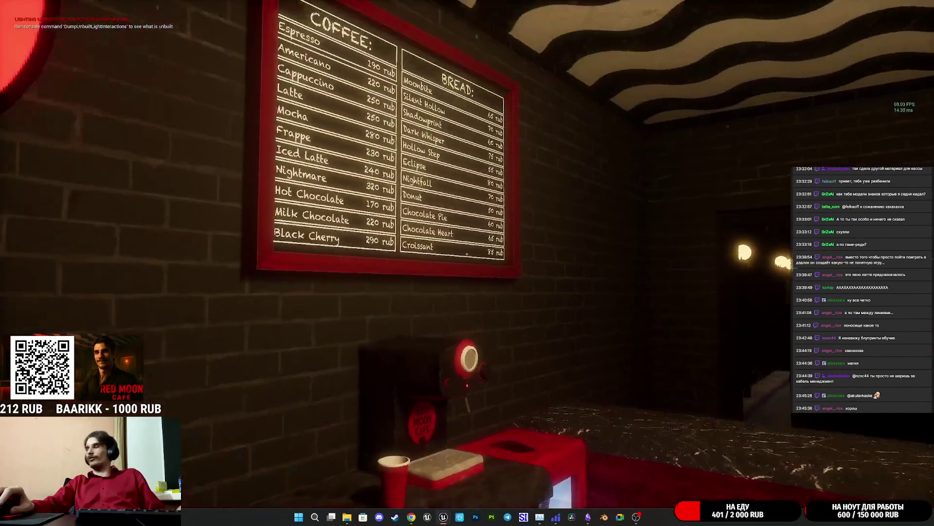
pyautogui.press('s')
pyautogui.press('w')
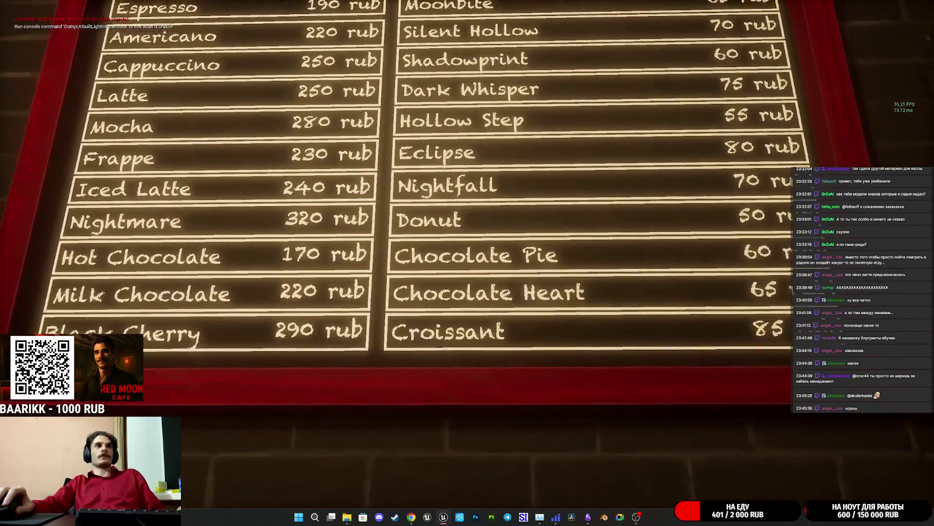
pyautogui.press('w')
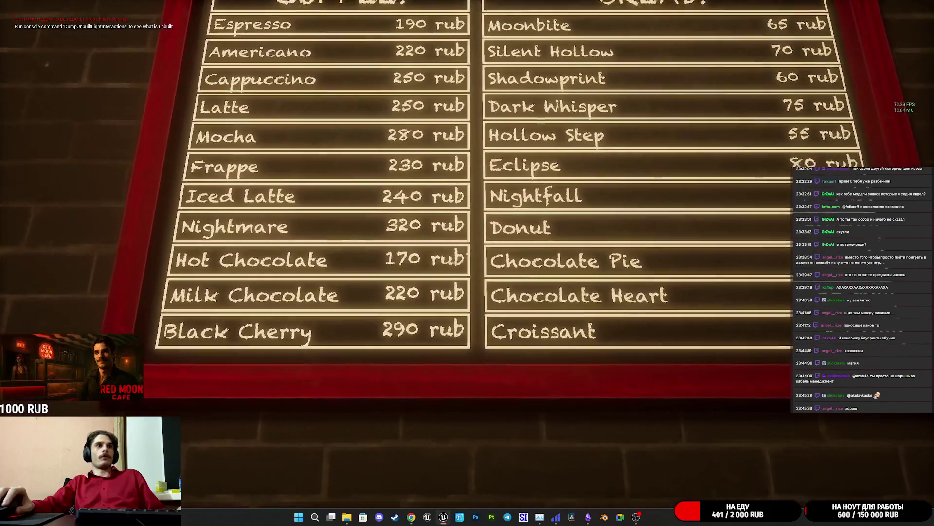
pyautogui.press('w')
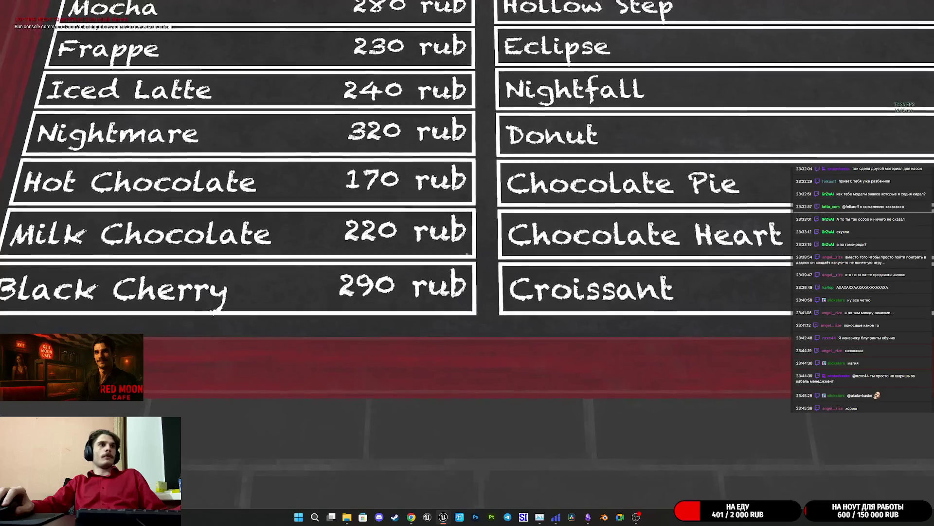
pyautogui.press('e')
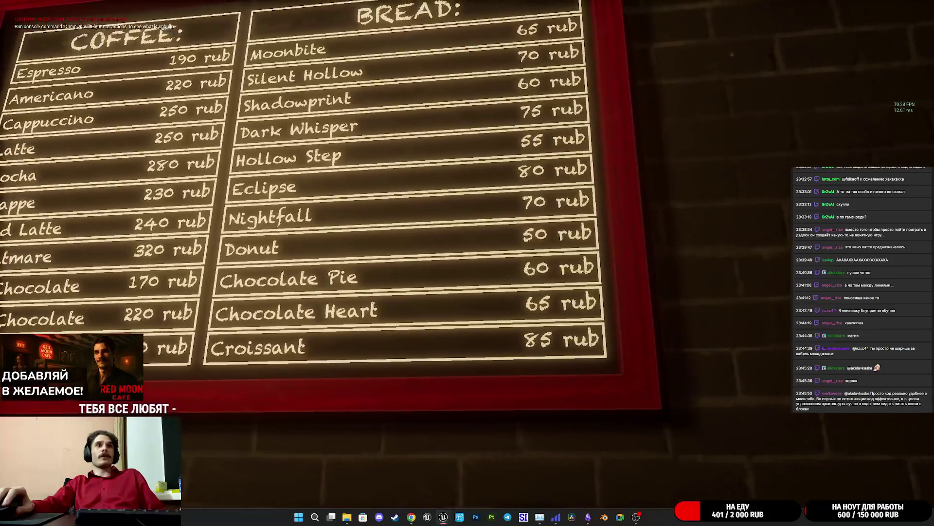
# Walk to the Coffee Preparation board, inspect its text, then end the play session
pyautogui.press('w')
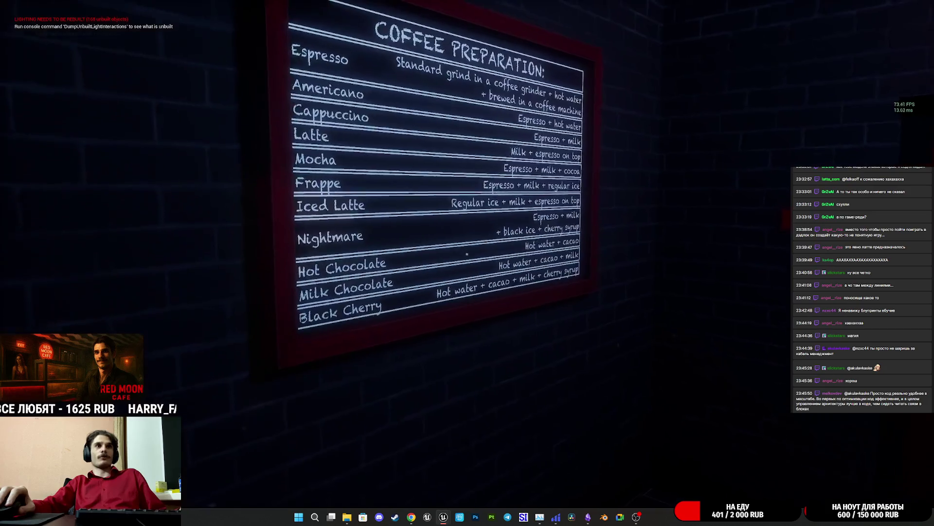
pyautogui.press('s')
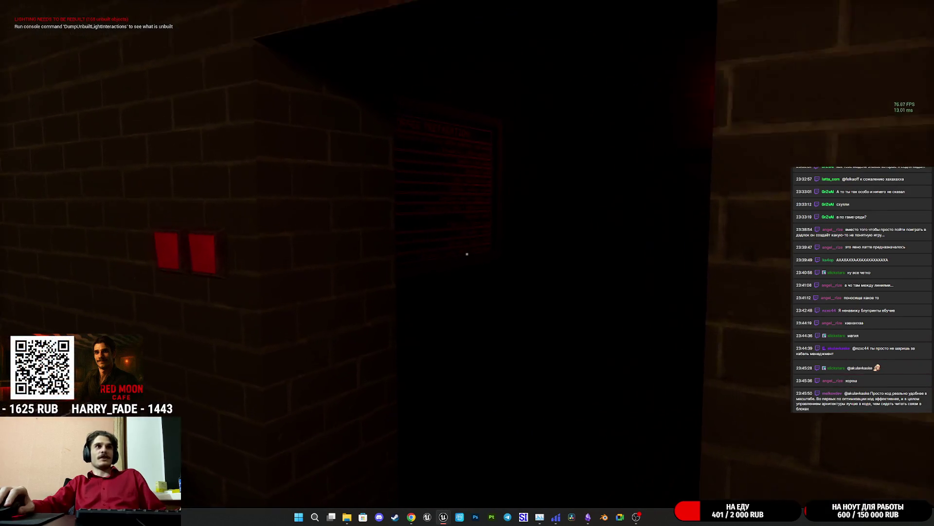
pyautogui.press('w')
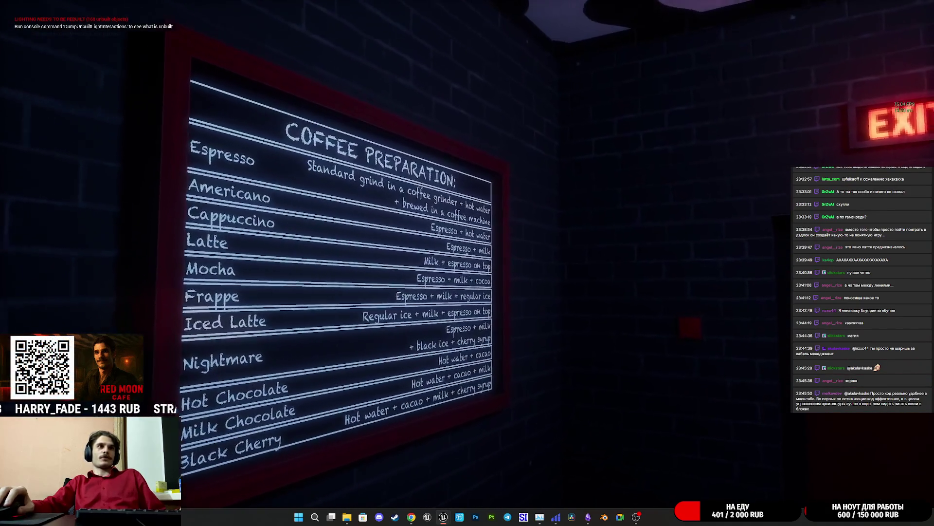
pyautogui.press('w')
pyautogui.press('s')
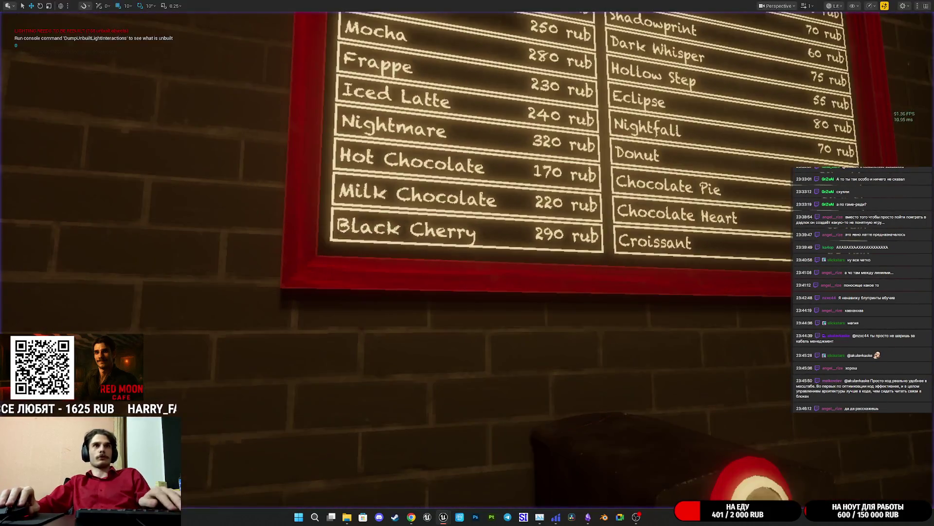
pyautogui.press('F11')
# Bring Board_BP forward, go to the Board_UI tab and switch to its Designer layout
pyautogui.moveTo(444, 521)
pyautogui.click(482, 476)
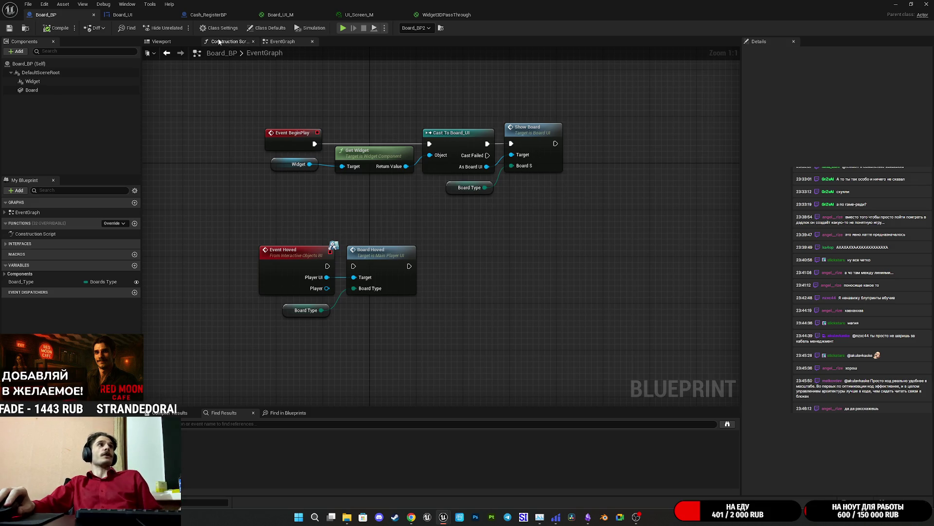
pyautogui.click(145, 17)
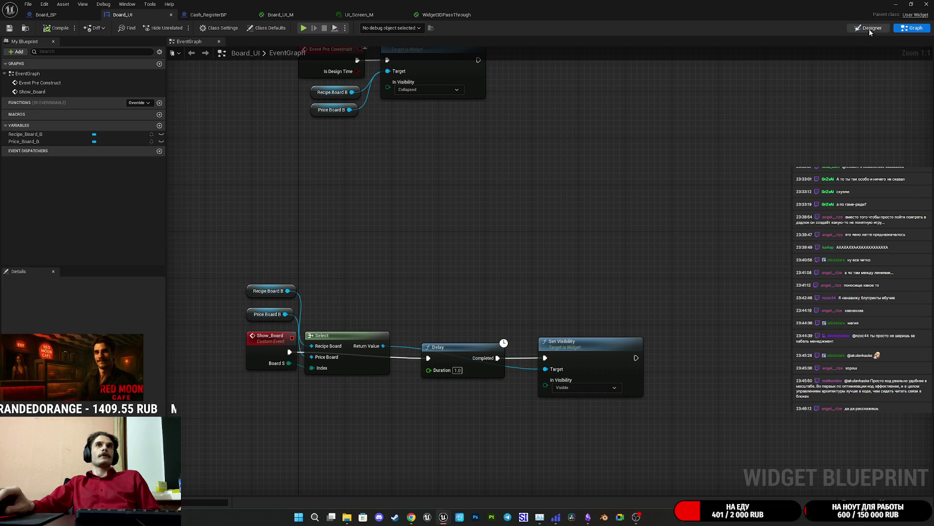
pyautogui.hotkey('alt', 'Left')
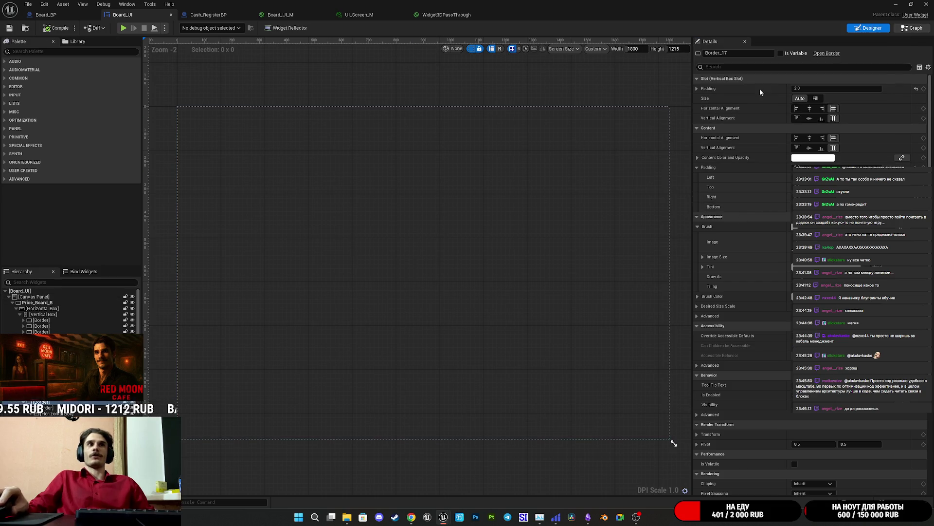
# Line up Set Visibility next to the Delay node in Show_Board and save Board_UI
pyautogui.click(912, 28)
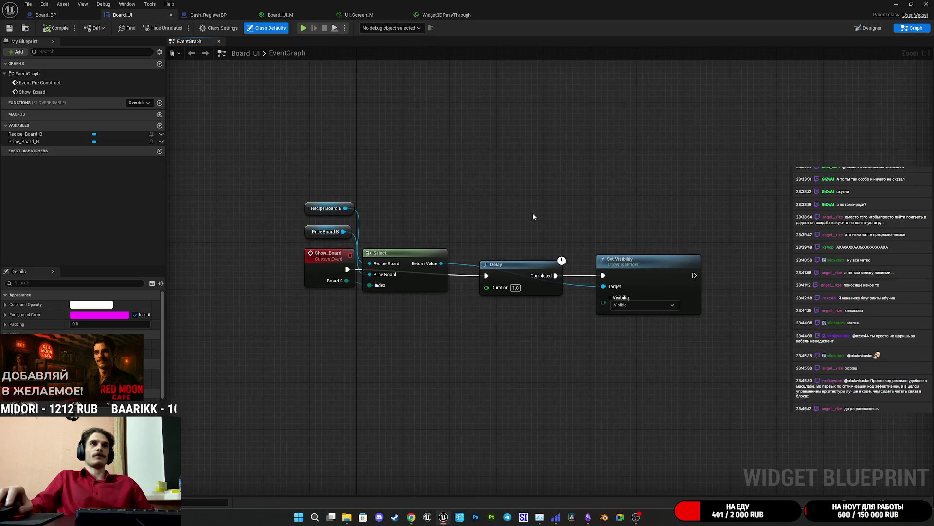
pyautogui.moveTo(522, 272); pyautogui.dragTo(499, 274)
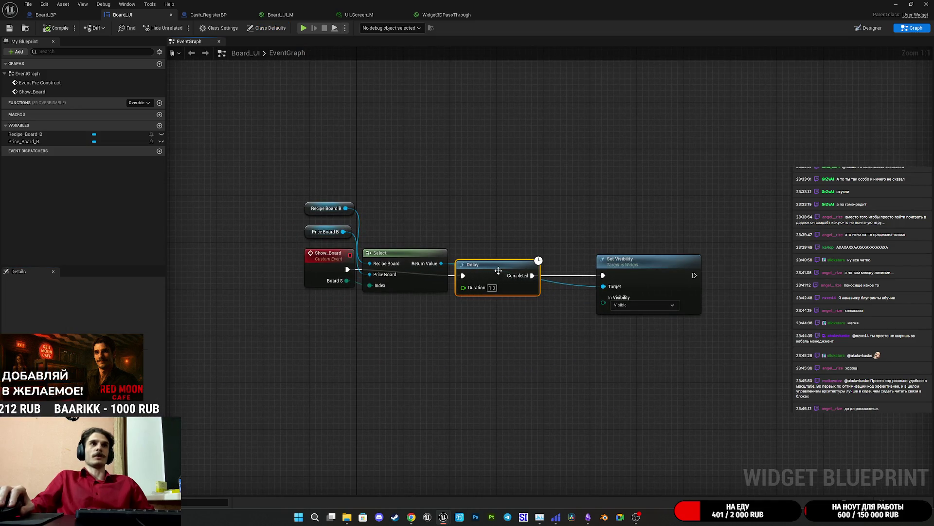
pyautogui.moveTo(655, 273); pyautogui.dragTo(614, 275)
pyautogui.click(612, 222)
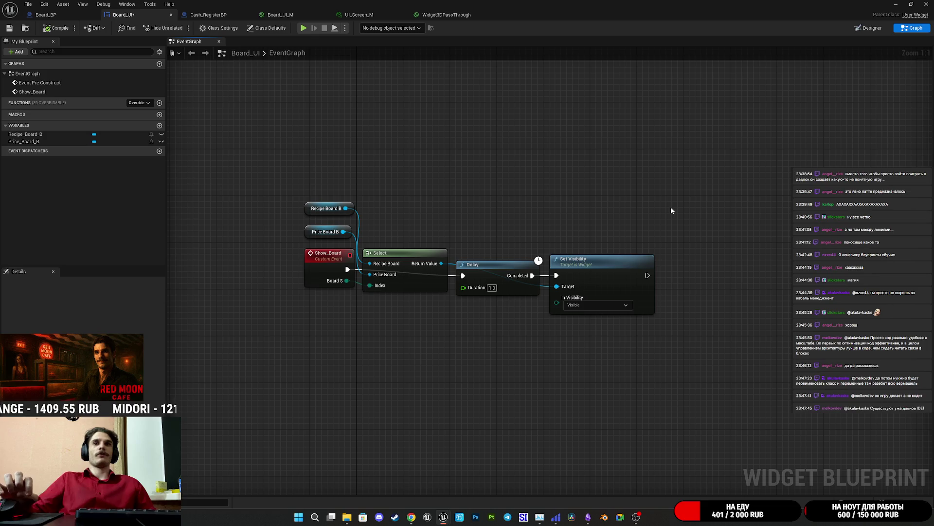
pyautogui.click(9, 28)
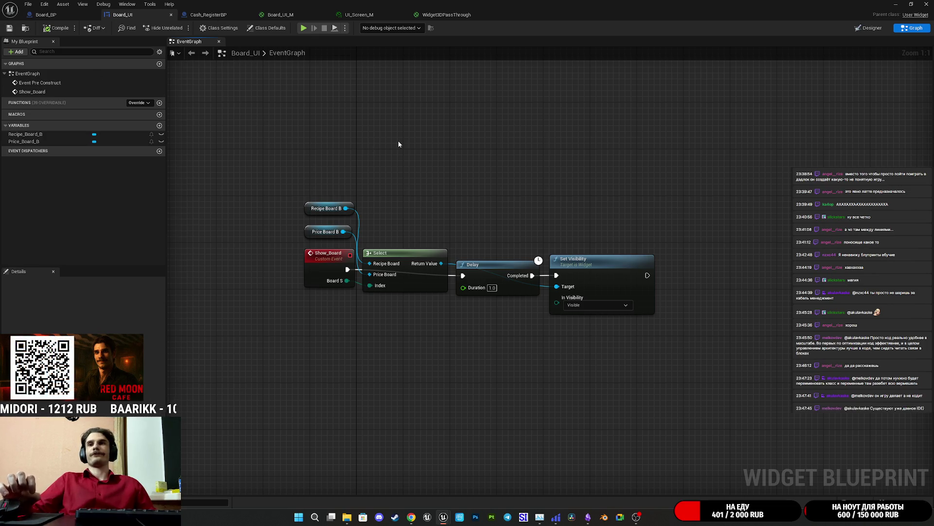
# Pan the event graph to the Price Board B node, then return to the Designer
pyautogui.moveTo(311, 184)
pyautogui.mouseDown()
pyautogui.moveTo(523, 225)
pyautogui.moveTo(482, 172)
pyautogui.mouseUp()
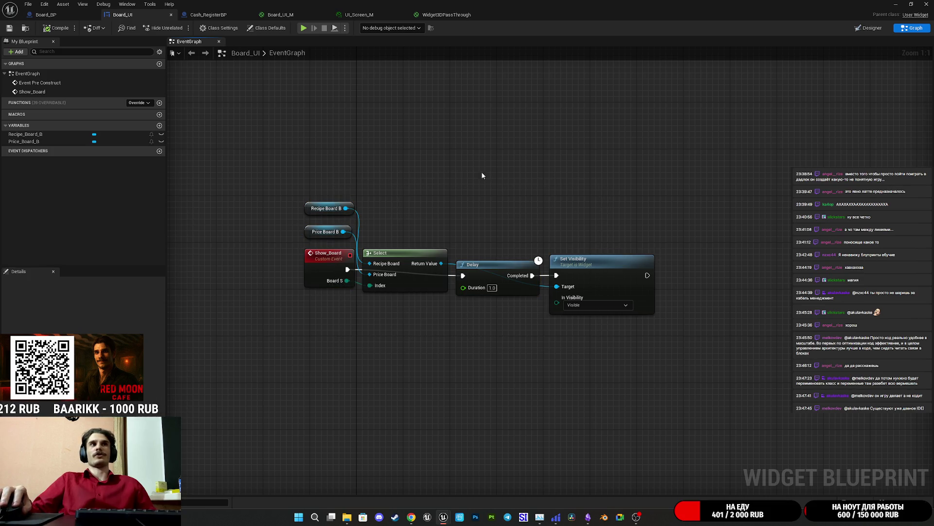
pyautogui.moveTo(315, 139)
pyautogui.mouseDown()
pyautogui.moveTo(579, 214)
pyautogui.moveTo(421, 140)
pyautogui.mouseUp()
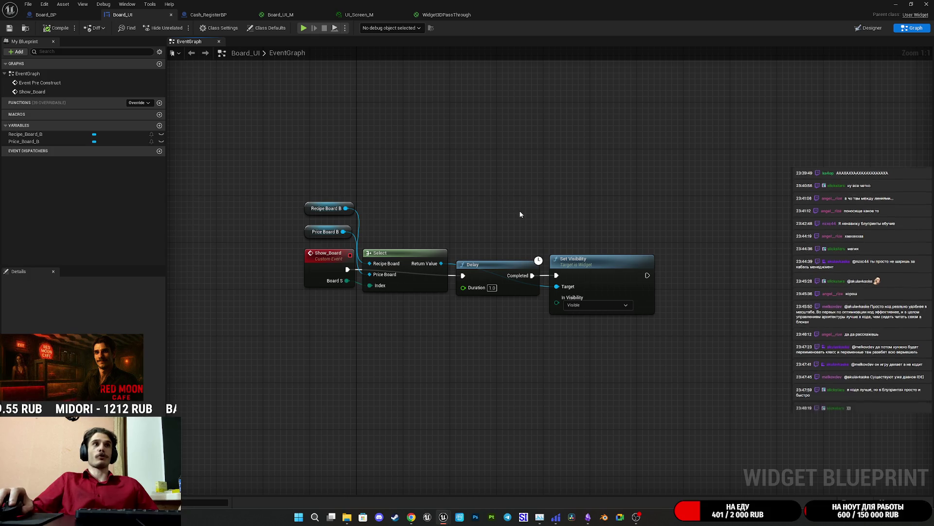
pyautogui.moveTo(519, 214); pyautogui.dragTo(531, 226)
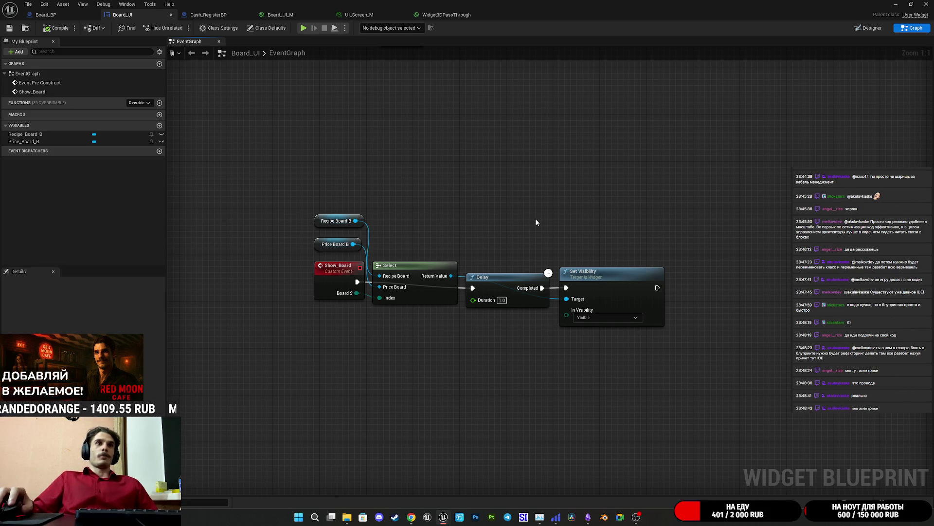
pyautogui.moveTo(518, 209); pyautogui.dragTo(498, 223)
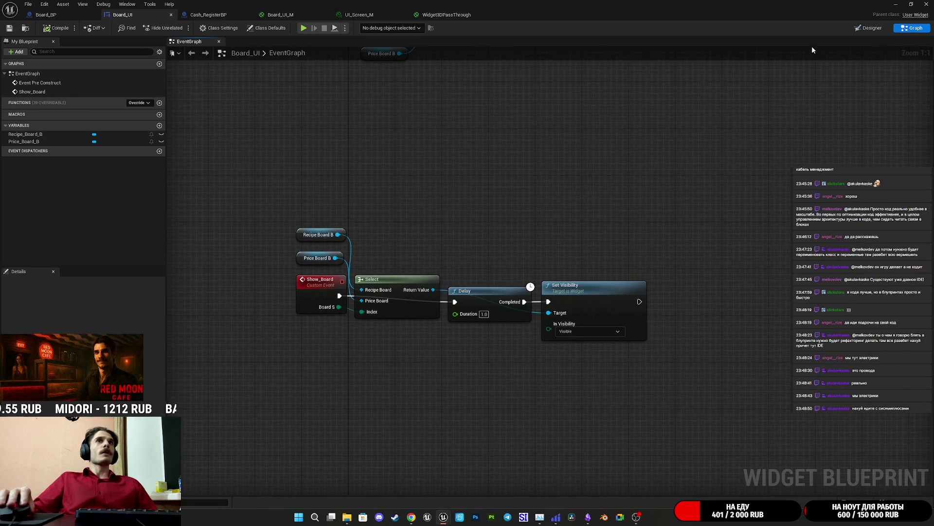
pyautogui.click(871, 29)
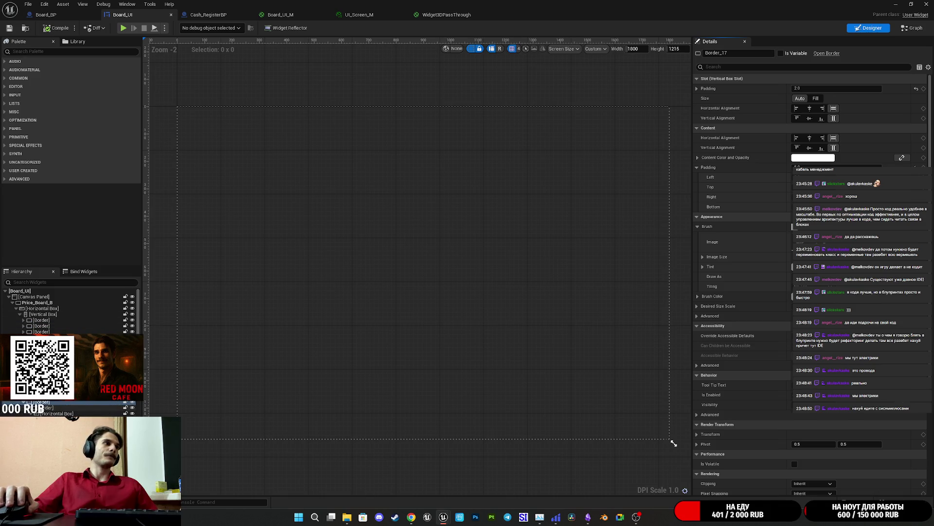
pyautogui.click(28, 409)
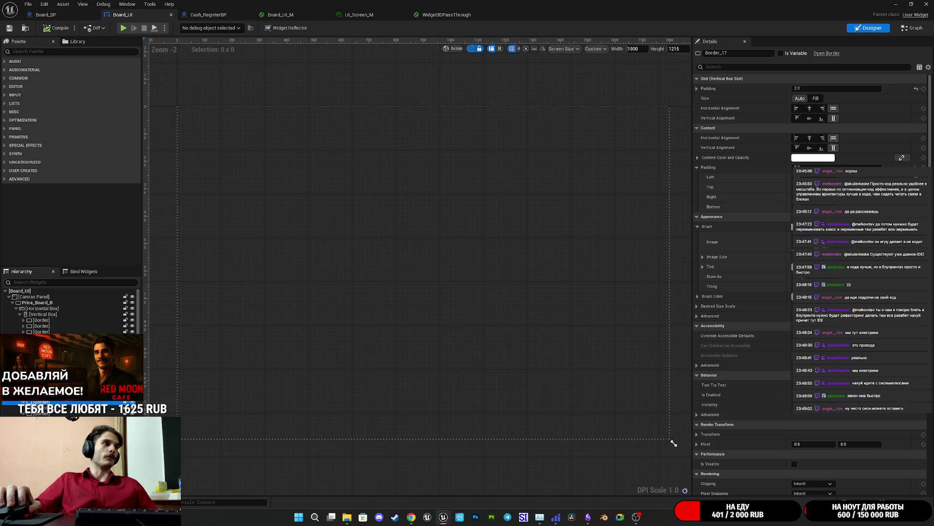
pyautogui.scroll(-2, 71, 312)
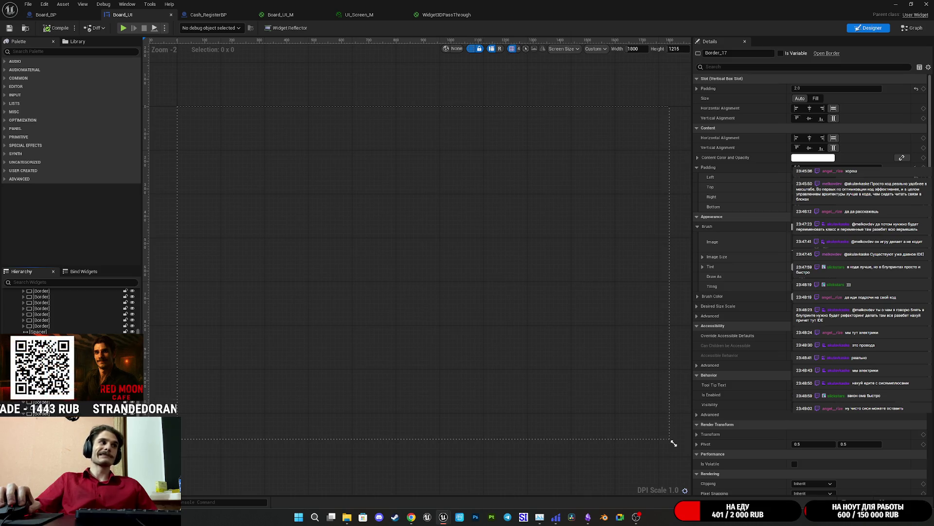
pyautogui.scroll(1, 73, 311)
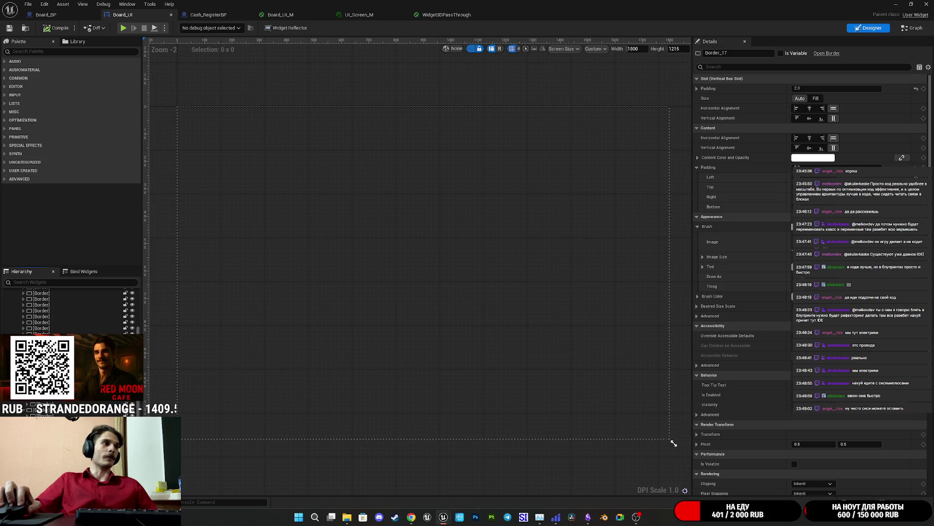
pyautogui.click(42, 370)
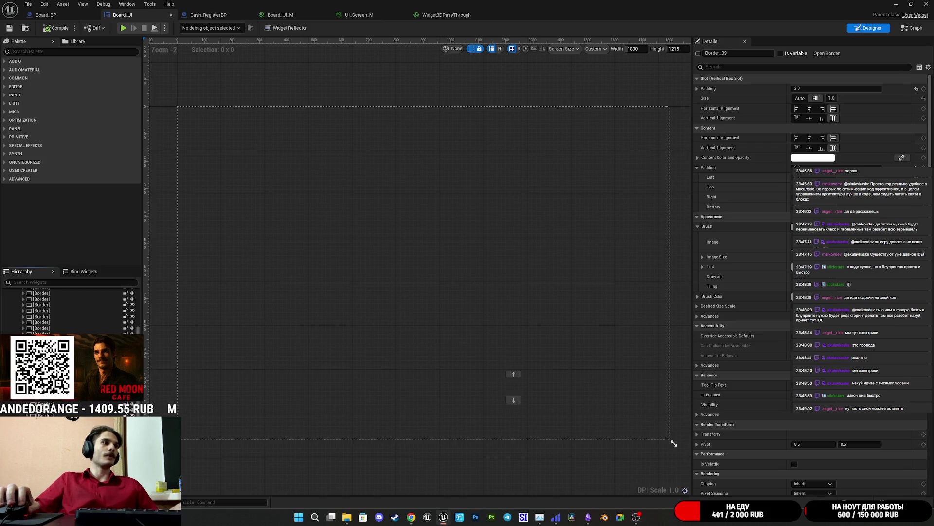
pyautogui.click(911, 27)
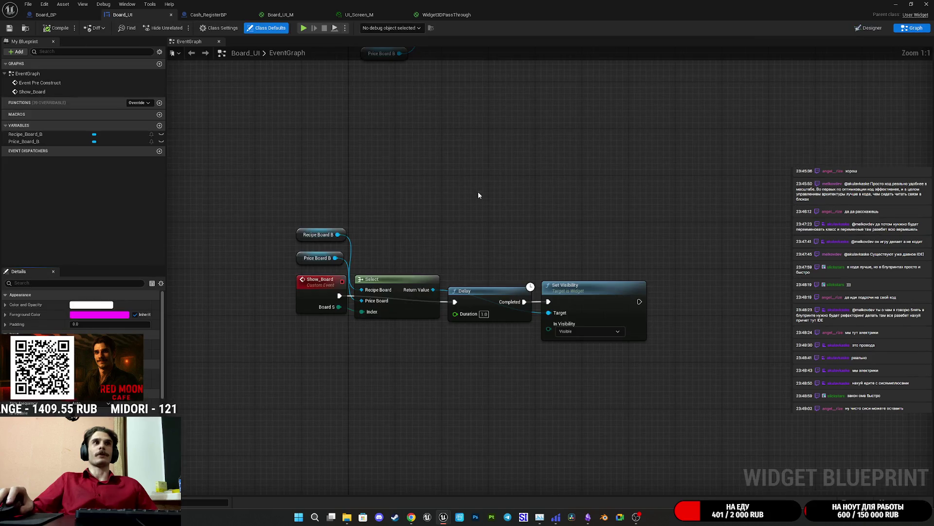
# Change the Show_Board Delay duration to 0.15 seconds and compile
pyautogui.moveTo(424, 238); pyautogui.dragTo(427, 197)
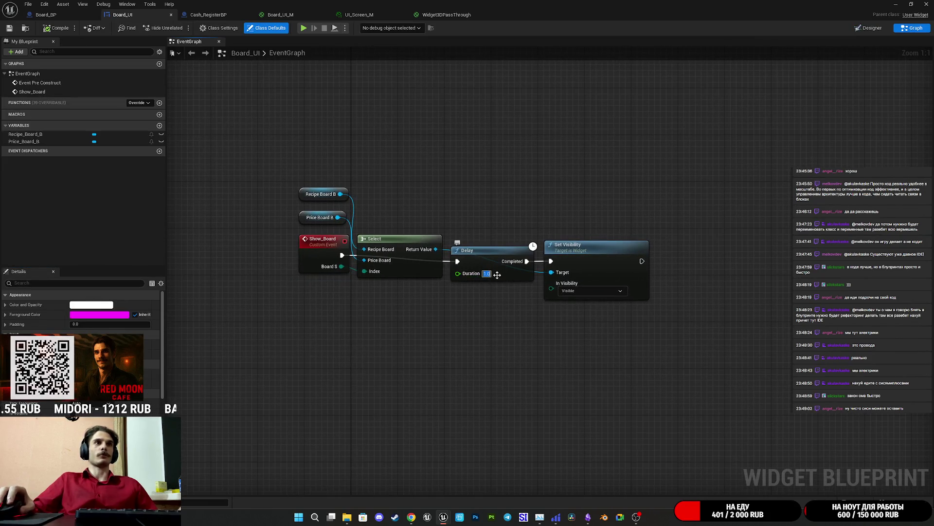
pyautogui.write('0')
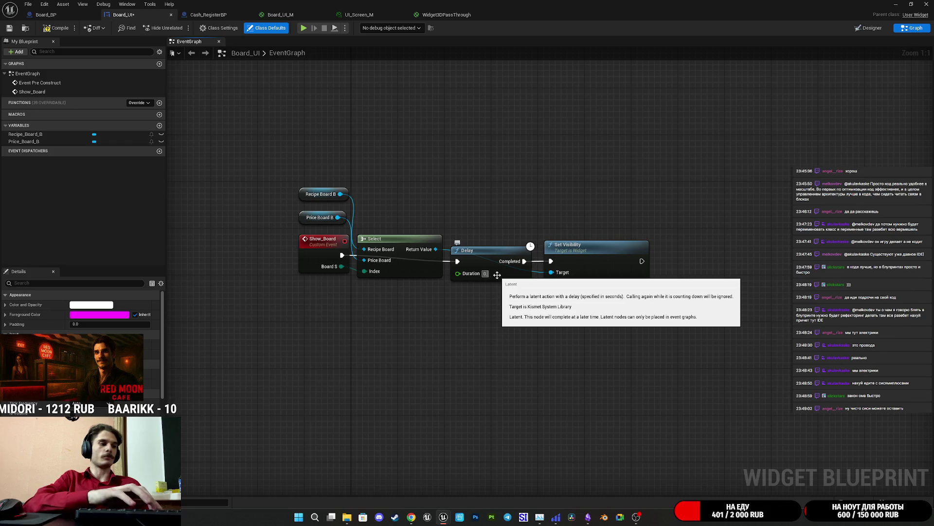
pyautogui.write('.15')
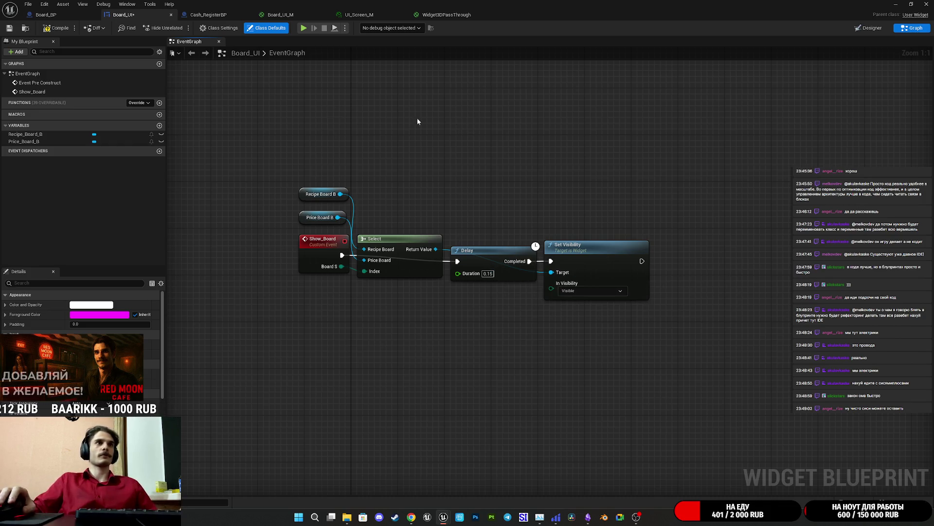
pyautogui.click(13, 28)
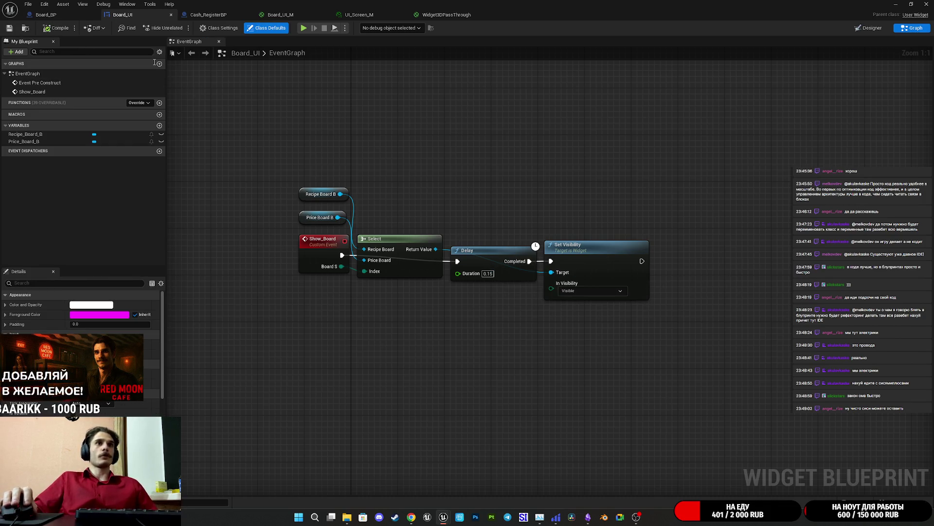
# Tidy the Show_Board nodes, nudging Set Visibility left, and save Board_UI
pyautogui.moveTo(554, 118); pyautogui.dragTo(565, 279)
pyautogui.moveTo(422, 243); pyautogui.dragTo(396, 156)
pyautogui.moveTo(455, 126); pyautogui.dragTo(584, 81)
pyautogui.moveTo(307, 291)
pyautogui.mouseDown()
pyautogui.moveTo(642, 387)
pyautogui.moveTo(411, 207)
pyautogui.moveTo(414, 256)
pyautogui.mouseUp()
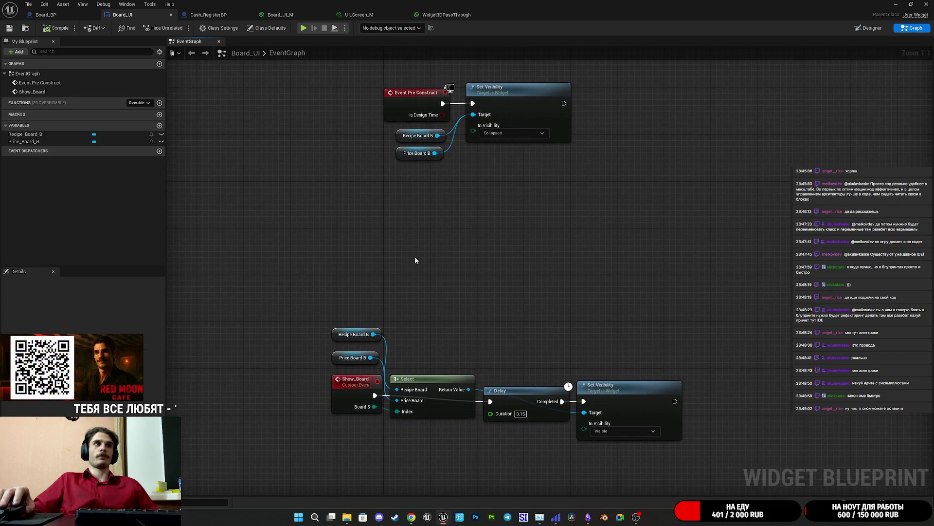
pyautogui.moveTo(694, 140); pyautogui.dragTo(684, 232)
pyautogui.moveTo(525, 331)
pyautogui.mouseDown()
pyautogui.moveTo(363, 146)
pyautogui.moveTo(409, 246)
pyautogui.moveTo(447, 239)
pyautogui.moveTo(564, 285)
pyautogui.moveTo(483, 266)
pyautogui.mouseUp()
pyautogui.moveTo(505, 193); pyautogui.dragTo(500, 191)
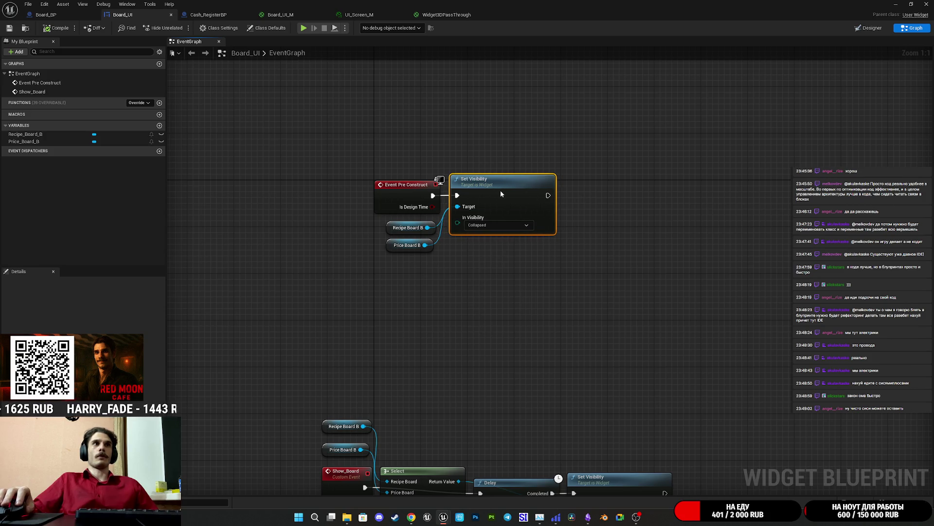
pyautogui.click(503, 152)
pyautogui.hotkey('ctrl', 's')
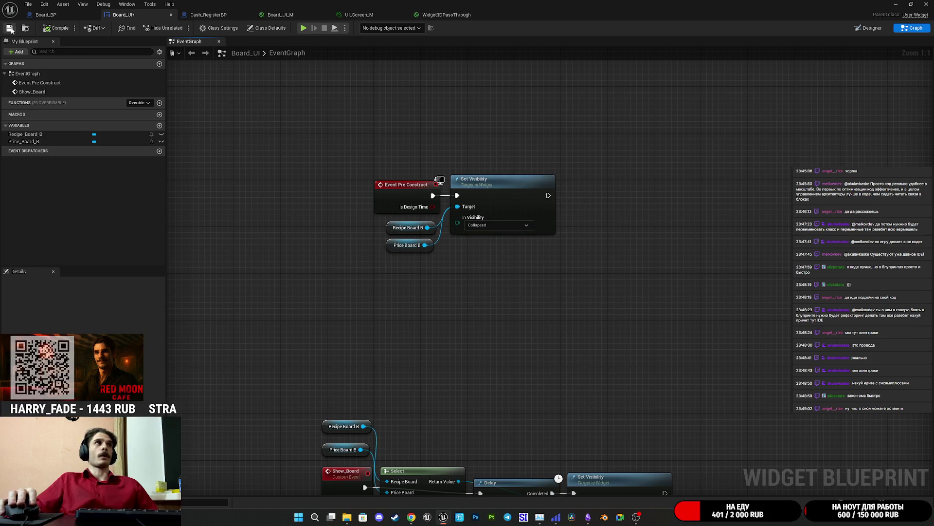
pyautogui.moveTo(583, 248)
pyautogui.mouseDown()
pyautogui.moveTo(569, 248)
pyautogui.moveTo(527, 188)
pyautogui.mouseUp()
pyautogui.moveTo(511, 257)
pyautogui.mouseDown()
pyautogui.moveTo(485, 209)
pyautogui.moveTo(317, 111)
pyautogui.moveTo(653, 221)
pyautogui.moveTo(621, 238)
pyautogui.moveTo(617, 158)
pyautogui.mouseUp()
pyautogui.moveTo(228, 245); pyautogui.dragTo(725, 441)
pyautogui.click(581, 272)
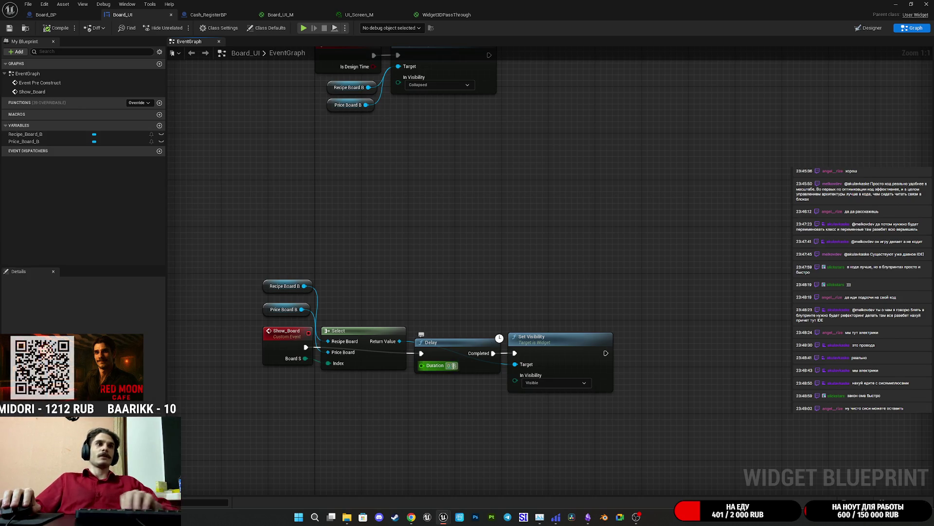
# Set the Show_Board Delay duration to 0.25 seconds and compile and save
pyautogui.write('0.5')
pyautogui.press('Return')
pyautogui.write('0.25')
pyautogui.press('Return')
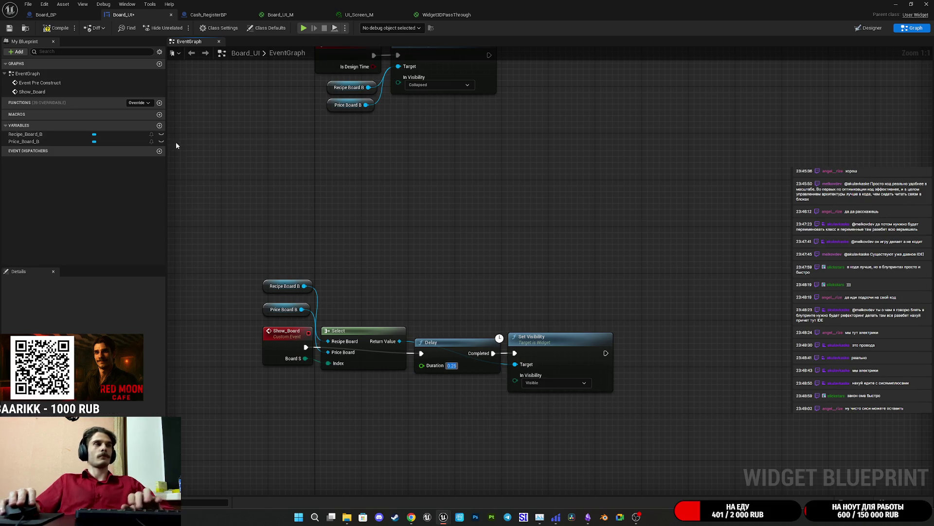
pyautogui.click(7, 29)
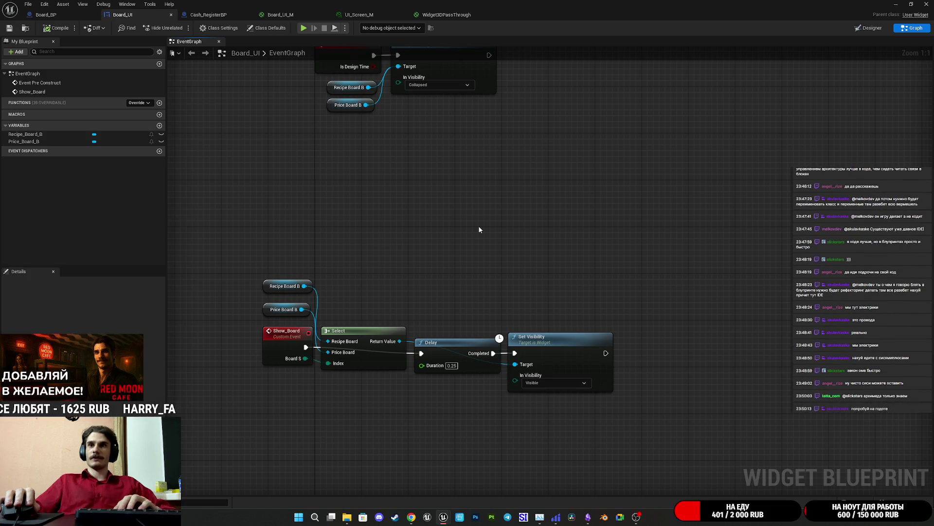
# Pan to the Event Pre Construct group, then switch to the menu board Designer
pyautogui.moveTo(483, 466)
pyautogui.mouseDown()
pyautogui.moveTo(353, 401)
pyautogui.moveTo(528, 278)
pyautogui.moveTo(564, 390)
pyautogui.moveTo(528, 401)
pyautogui.moveTo(557, 358)
pyautogui.moveTo(608, 425)
pyautogui.moveTo(610, 443)
pyautogui.moveTo(567, 223)
pyautogui.moveTo(608, 298)
pyautogui.moveTo(571, 352)
pyautogui.mouseUp()
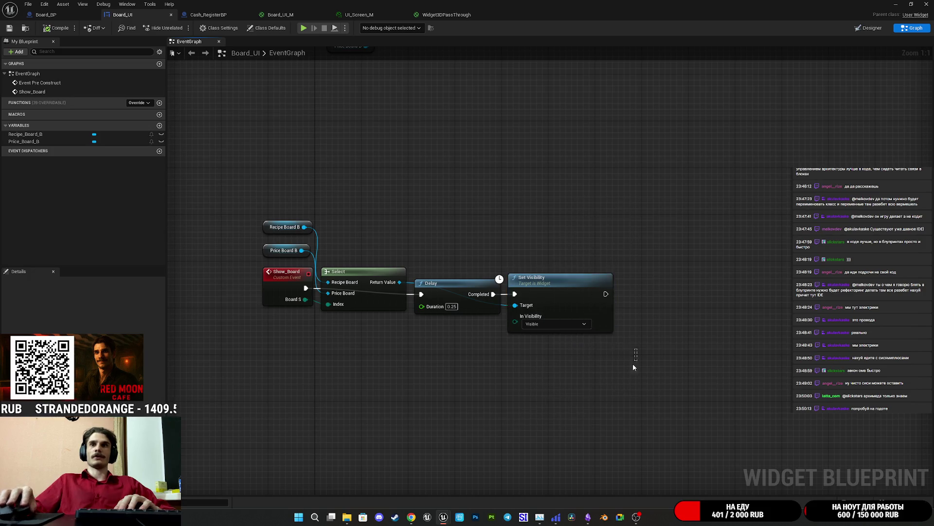
pyautogui.moveTo(608, 411)
pyautogui.mouseDown()
pyautogui.moveTo(623, 334)
pyautogui.moveTo(547, 168)
pyautogui.moveTo(563, 384)
pyautogui.moveTo(612, 415)
pyautogui.moveTo(603, 358)
pyautogui.moveTo(514, 349)
pyautogui.moveTo(635, 361)
pyautogui.moveTo(610, 292)
pyautogui.moveTo(543, 372)
pyautogui.mouseUp()
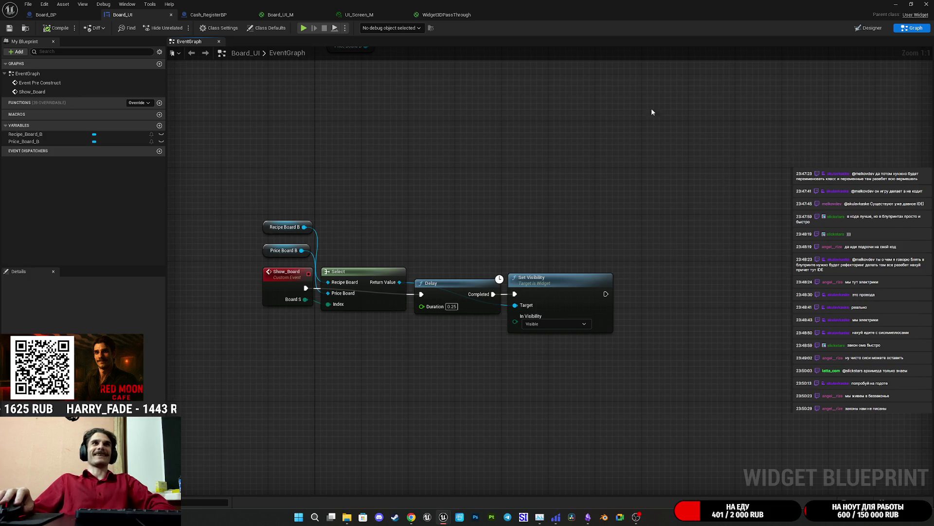
pyautogui.moveTo(491, 204); pyautogui.dragTo(606, 398)
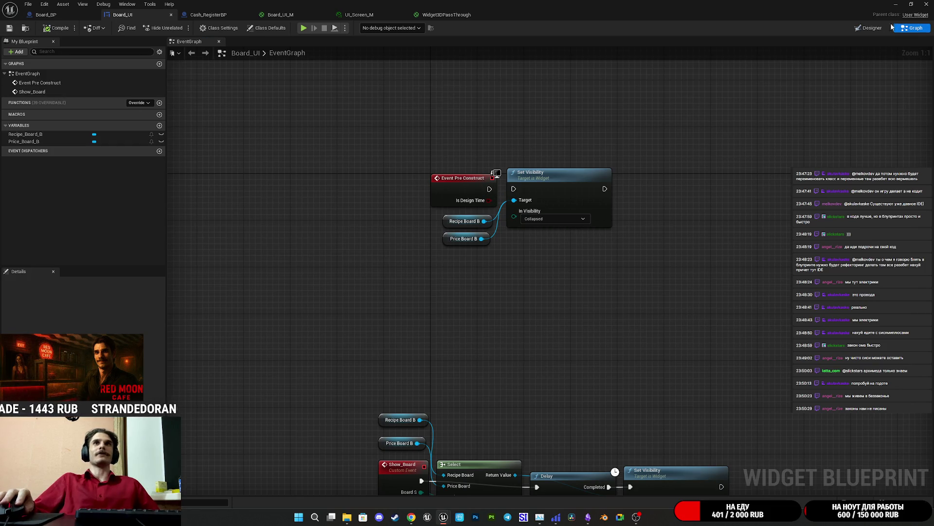
pyautogui.click(869, 28)
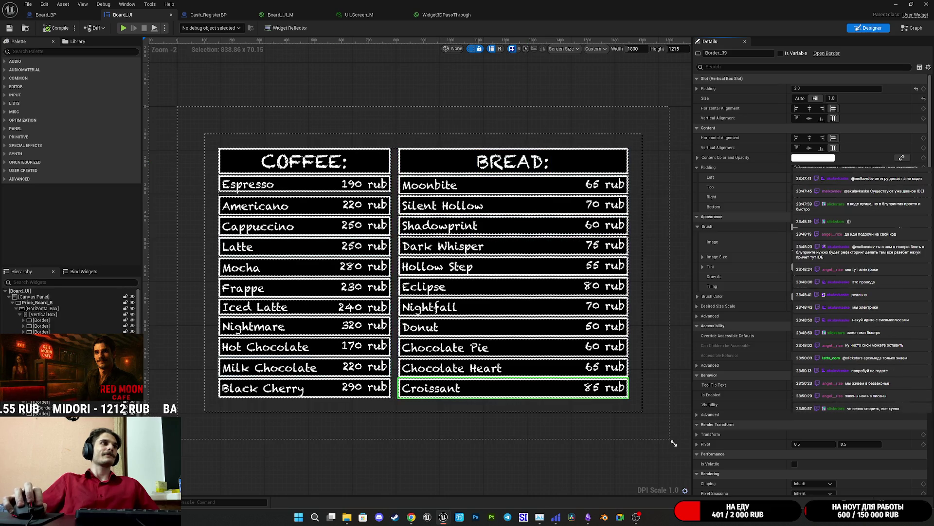
# Select the Price_Board_B panel and filter its properties to locate the tint setting
pyautogui.click(424, 272)
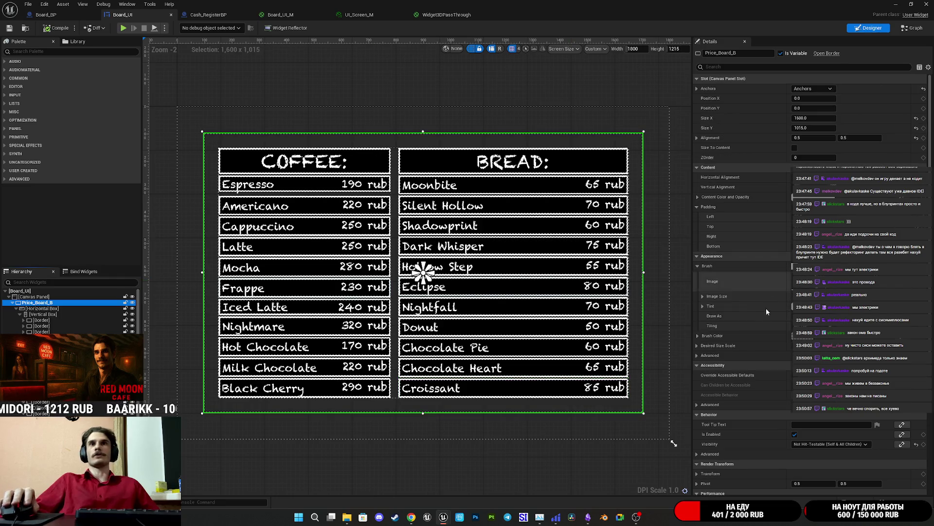
pyautogui.click(734, 67)
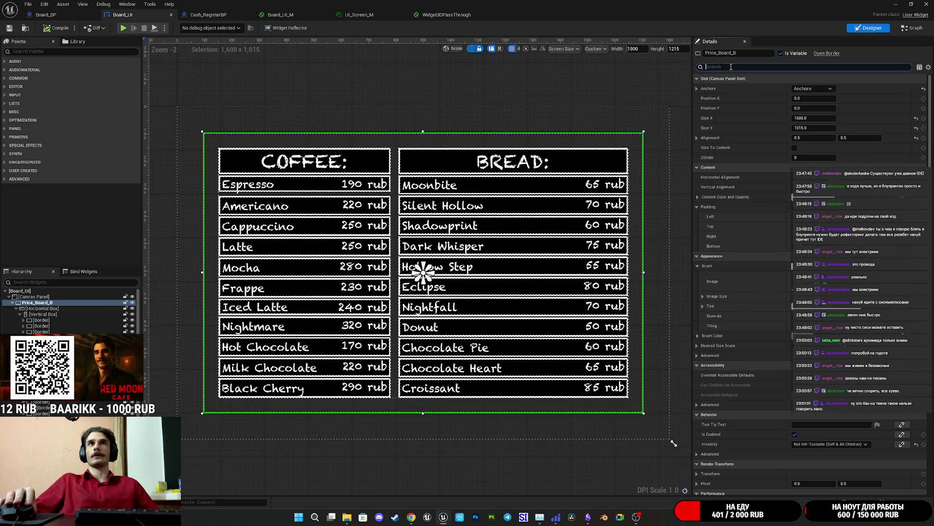
pyautogui.write('re')
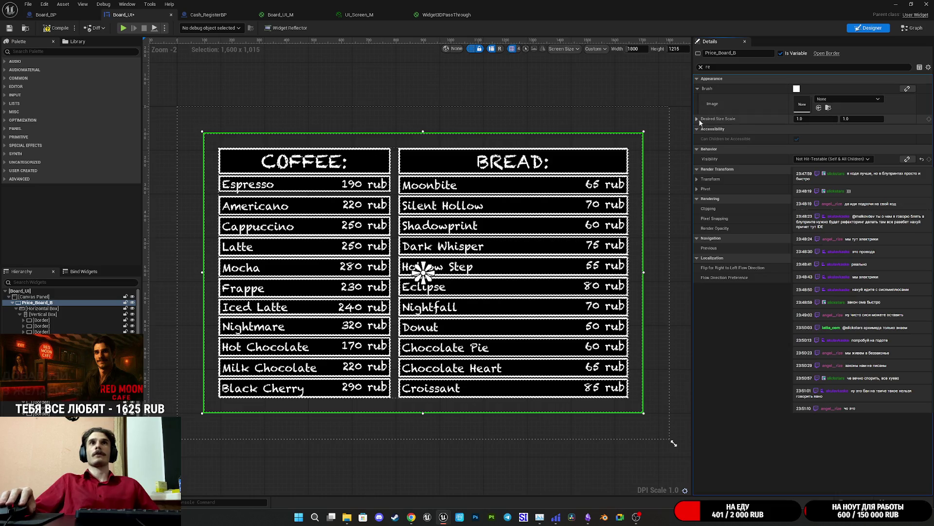
pyautogui.click(701, 68)
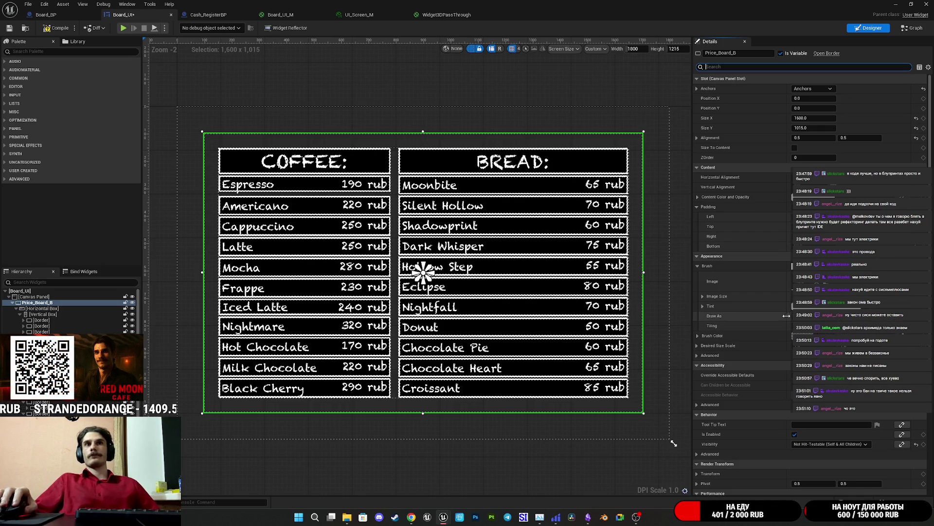
# Adjust Price_Board_B's Content Color and Opacity brightness, settling on a 0.75 grey
pyautogui.click(808, 305)
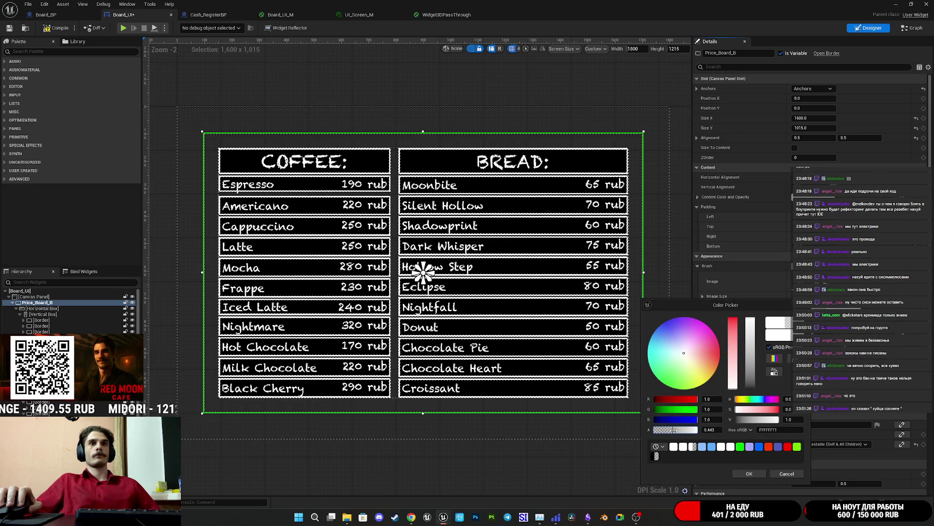
pyautogui.click(748, 470)
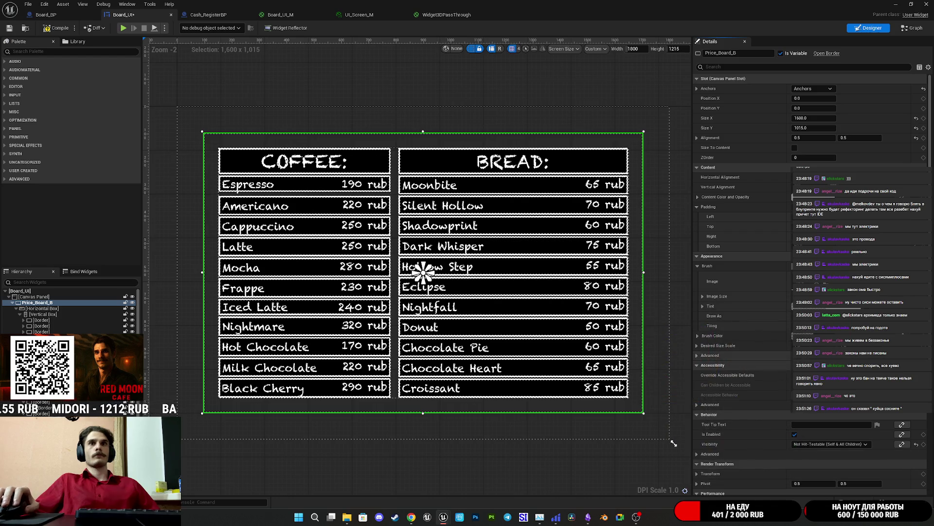
pyautogui.click(808, 305)
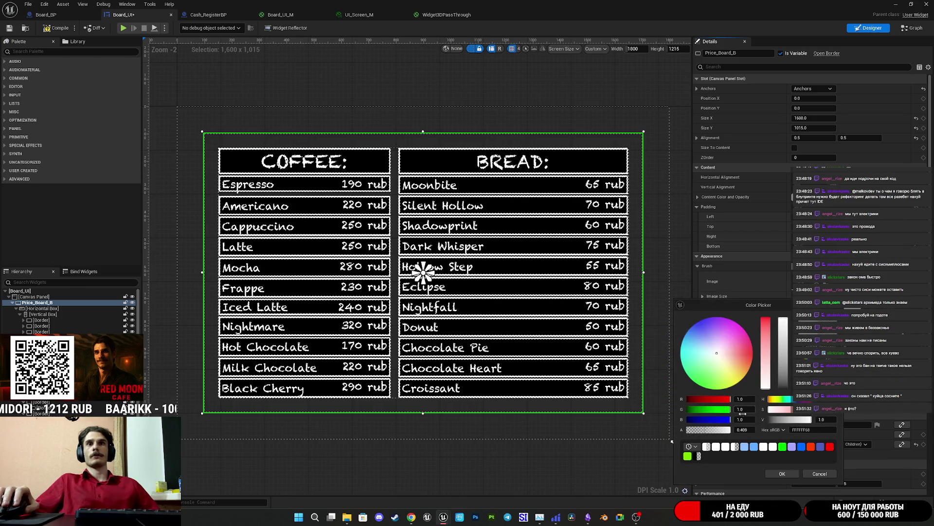
pyautogui.moveTo(783, 357); pyautogui.dragTo(783, 362)
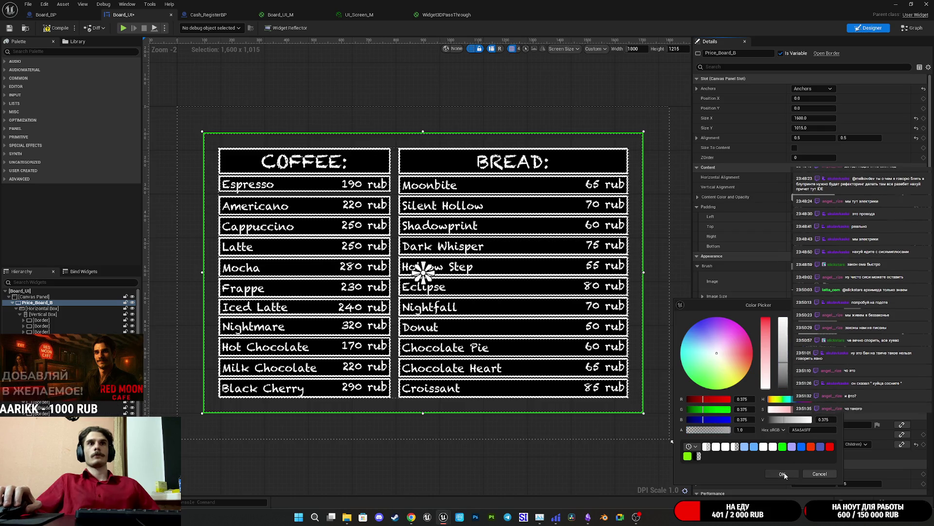
pyautogui.click(783, 474)
pyautogui.click(797, 311)
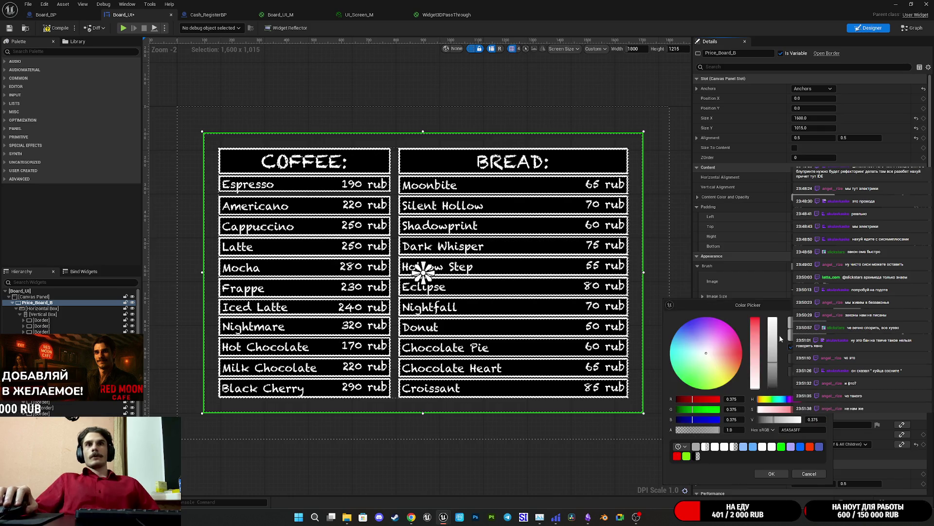
pyautogui.click(772, 474)
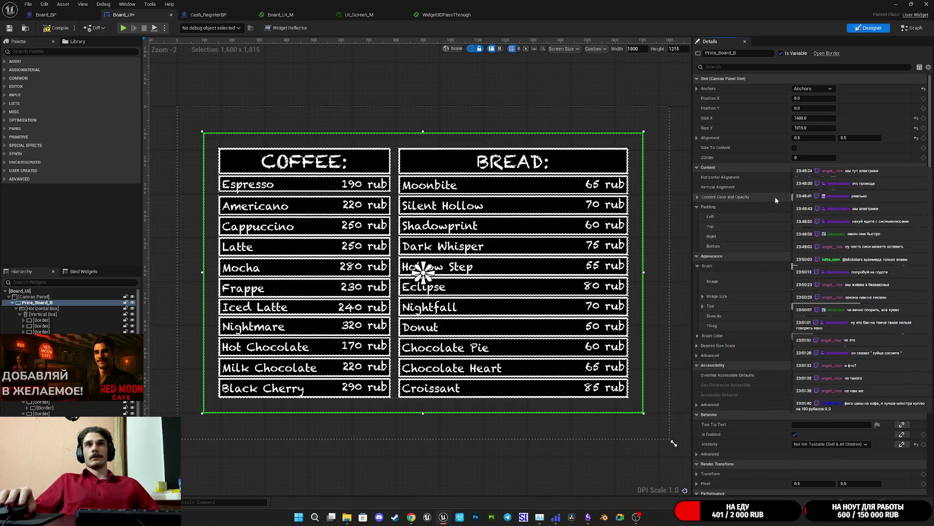
pyautogui.click(793, 307)
pyautogui.moveTo(748, 247); pyautogui.dragTo(748, 259)
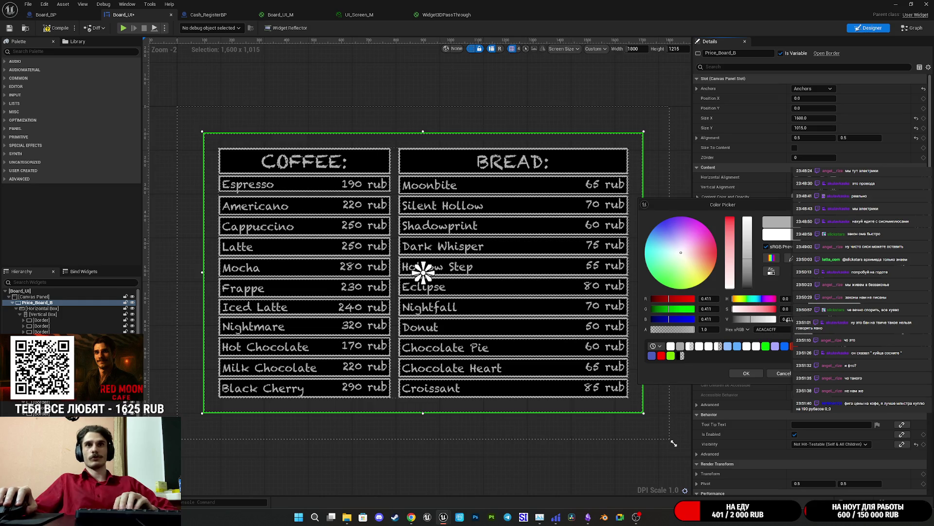
pyautogui.write('0.5')
pyautogui.press('Return')
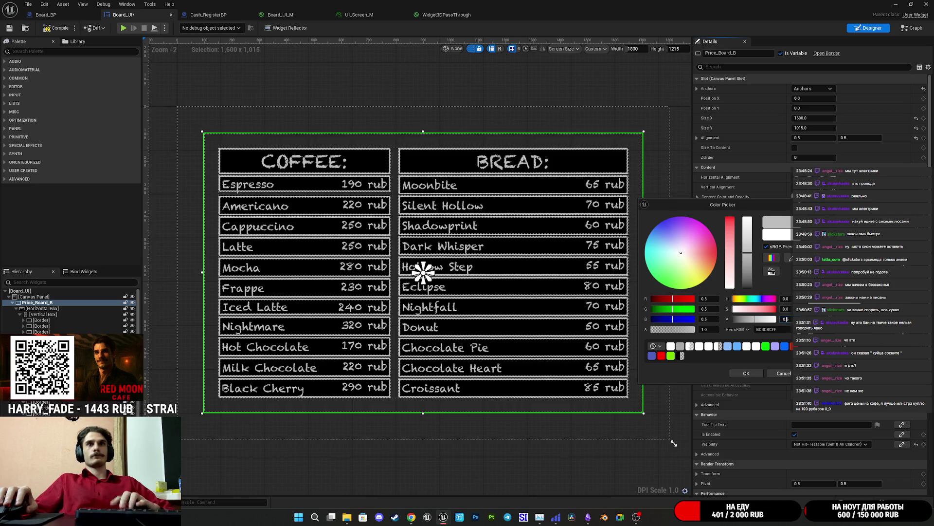
pyautogui.press('Return')
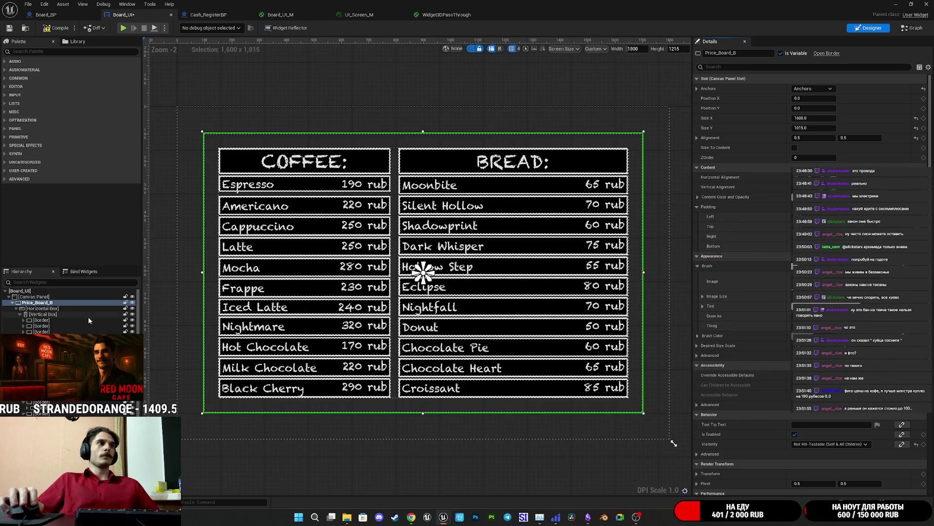
# Give Recipe_Board_B a 0.75 grey Content Color and Opacity tint
pyautogui.click(12, 302)
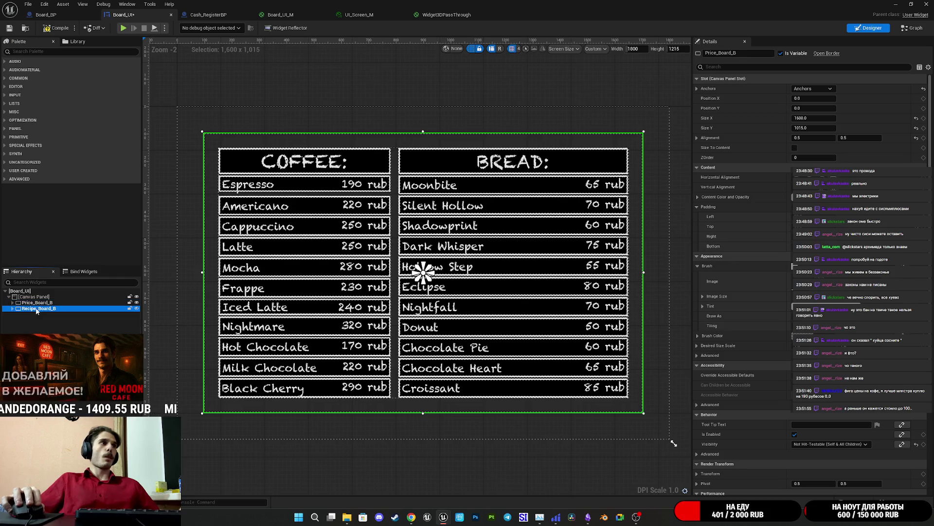
pyautogui.click(25, 308)
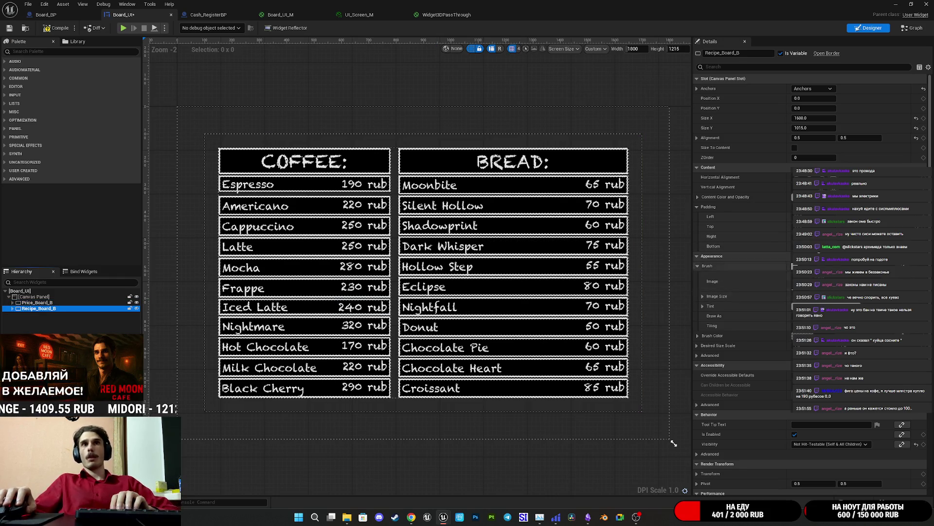
pyautogui.click(793, 196)
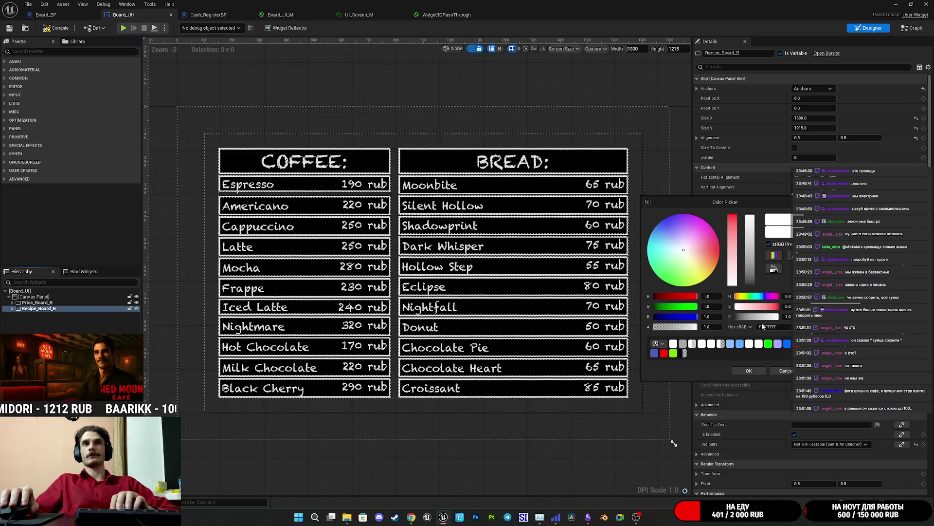
pyautogui.click(773, 317)
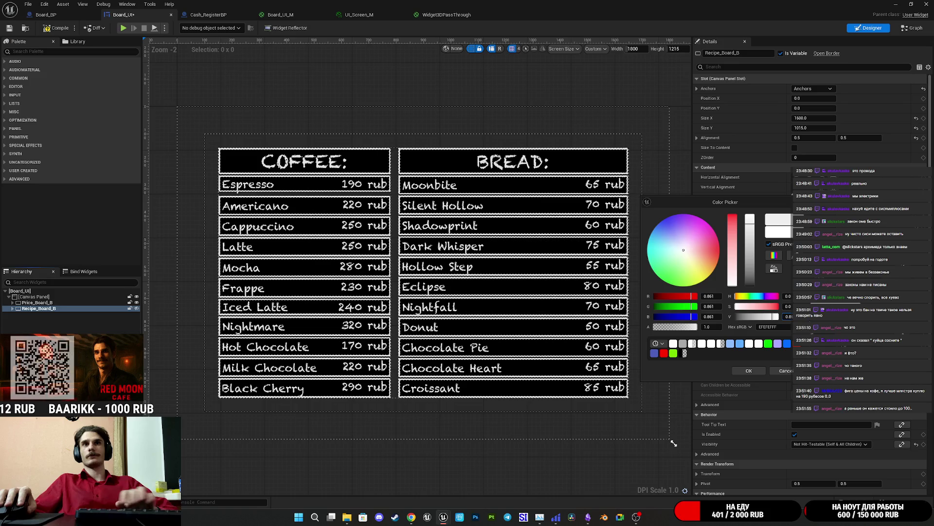
pyautogui.write('0.75')
pyautogui.press('Return')
pyautogui.click(738, 370)
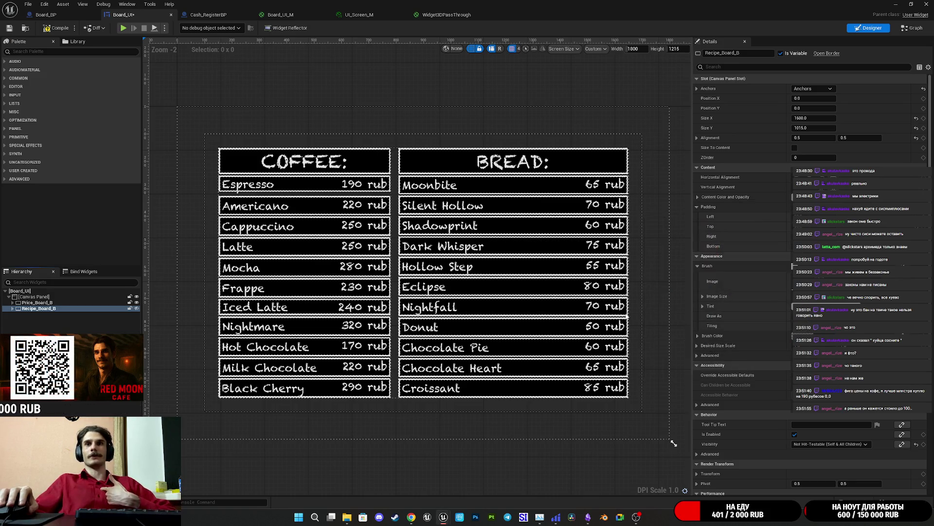
# Save Board_UI and connect Event Pre Construct to Set Visibility in its event graph
pyautogui.click(8, 28)
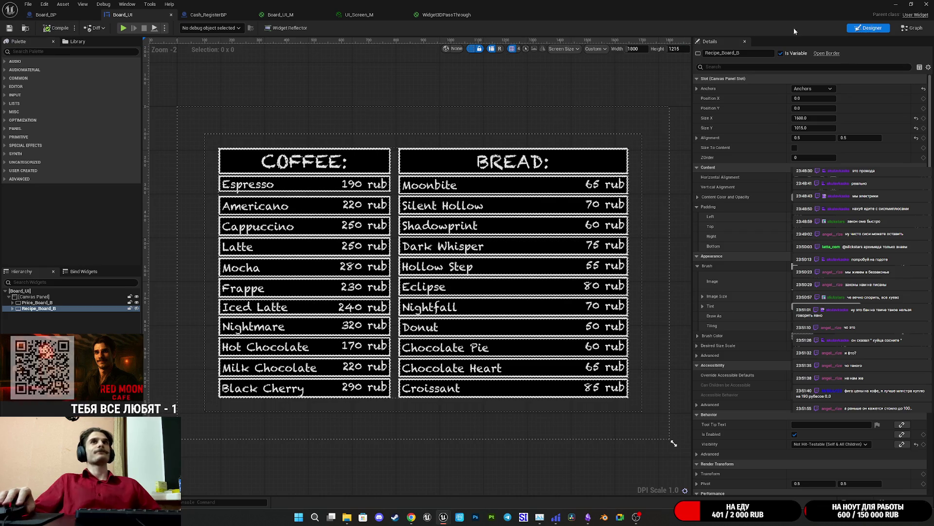
pyautogui.doubleClick(553, 159)
pyautogui.moveTo(489, 190); pyautogui.dragTo(513, 189)
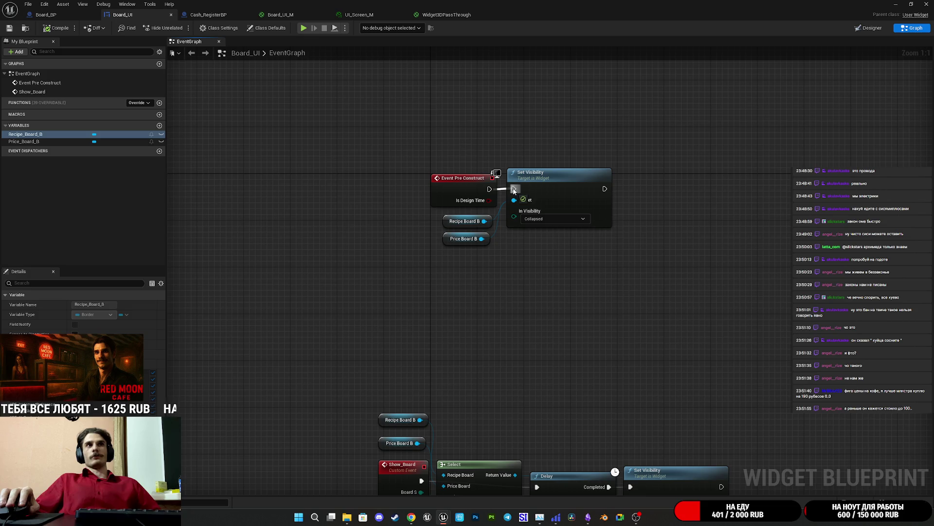
# Save Board_UI, frame the café menu board in the level viewport, then bring Board_UI back
pyautogui.click(10, 28)
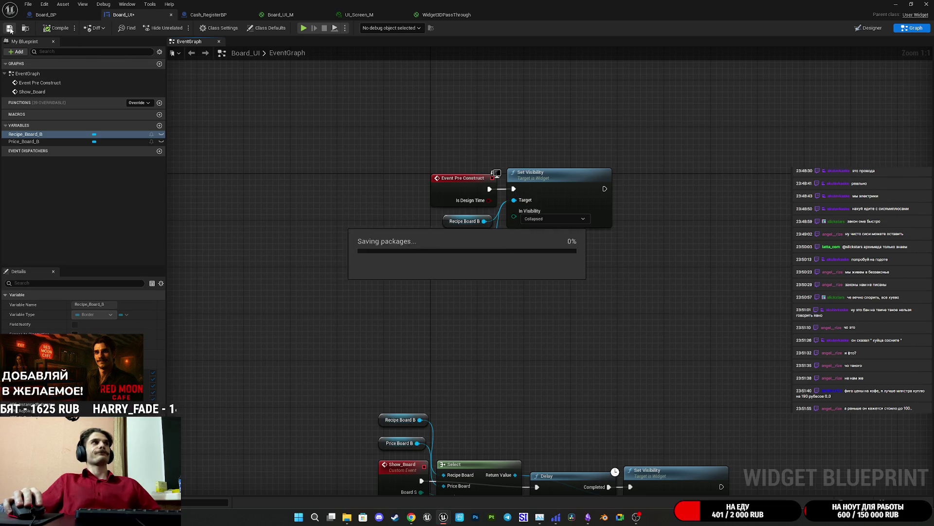
pyautogui.click(895, 4)
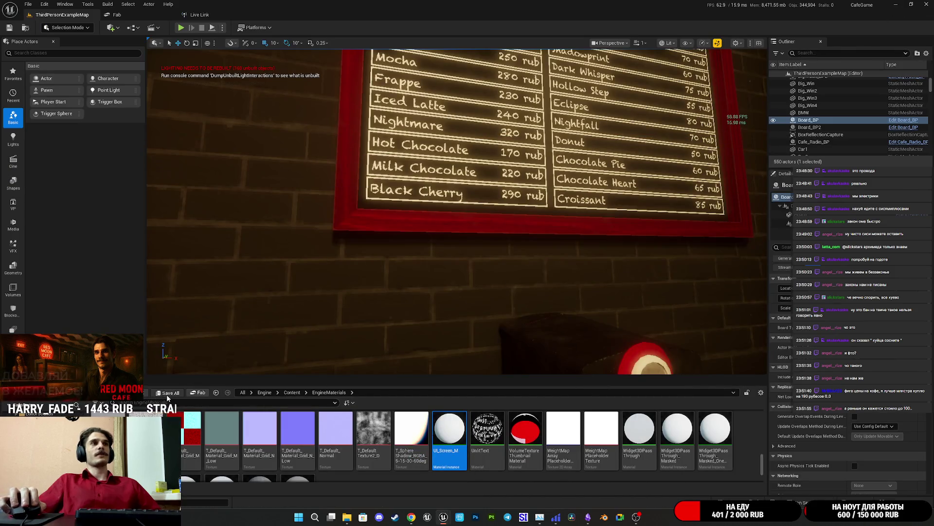
pyautogui.moveTo(556, 260)
pyautogui.mouseDown()
pyautogui.moveTo(556, 272)
pyautogui.moveTo(535, 273)
pyautogui.moveTo(506, 258)
pyautogui.mouseUp()
pyautogui.press('f')
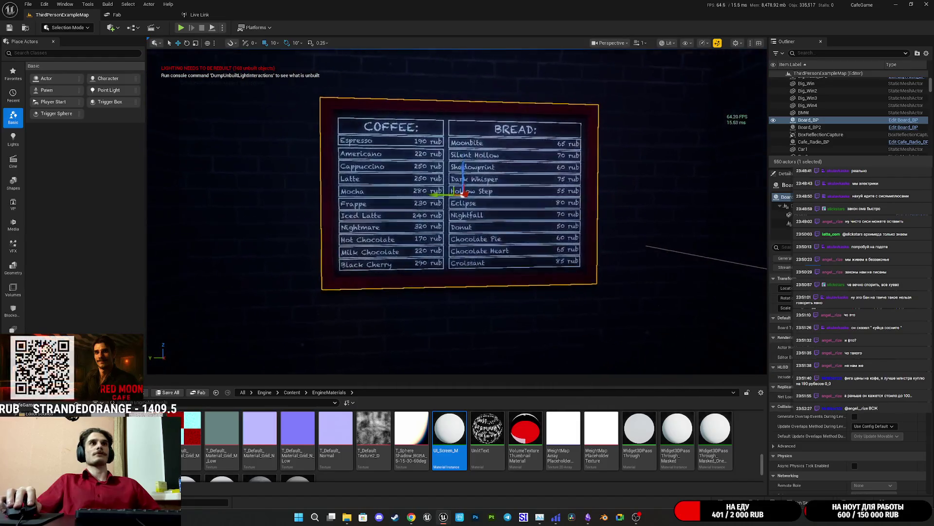
pyautogui.moveTo(443, 517)
pyautogui.click(487, 467)
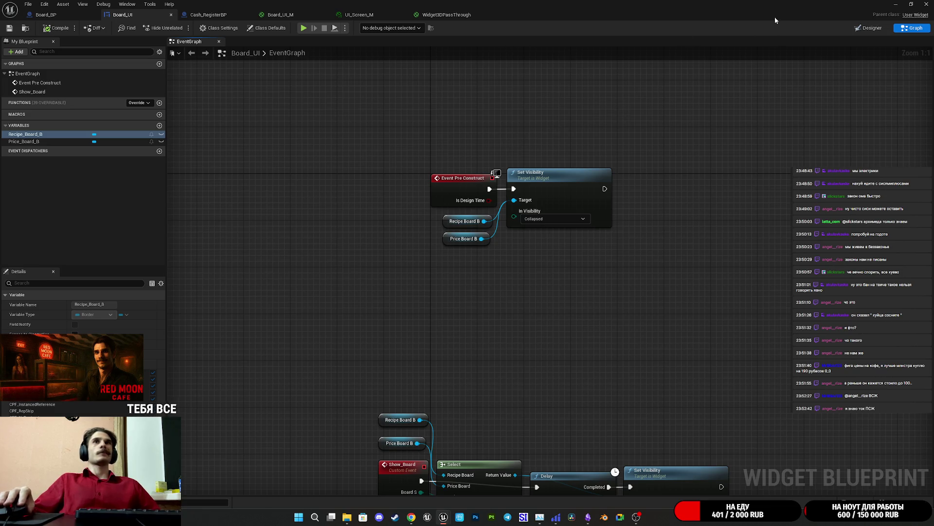
# Tint Price_Board_B and Recipe_Board_B together in Designer, save Board_UI, and return to the level
pyautogui.doubleClick(466, 221)
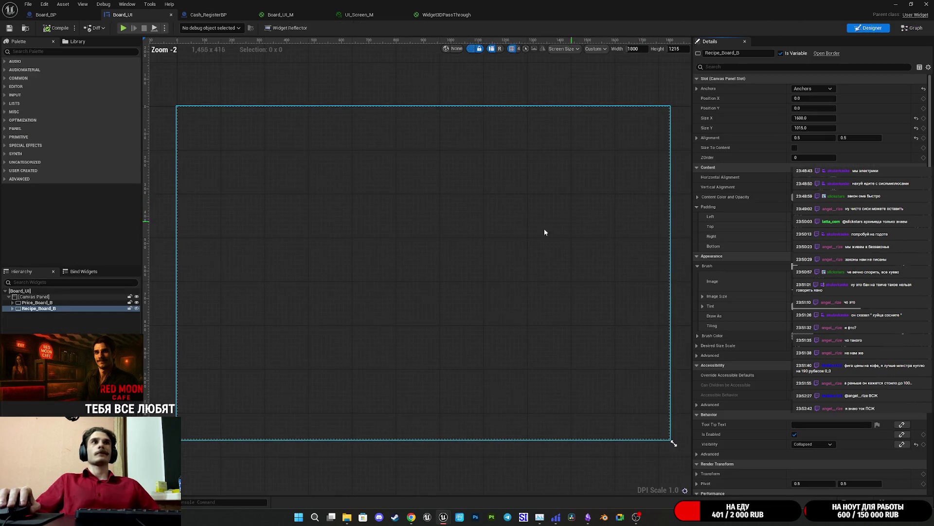
pyautogui.keyDown('ctrl'); pyautogui.click(36, 303); pyautogui.keyUp('ctrl')
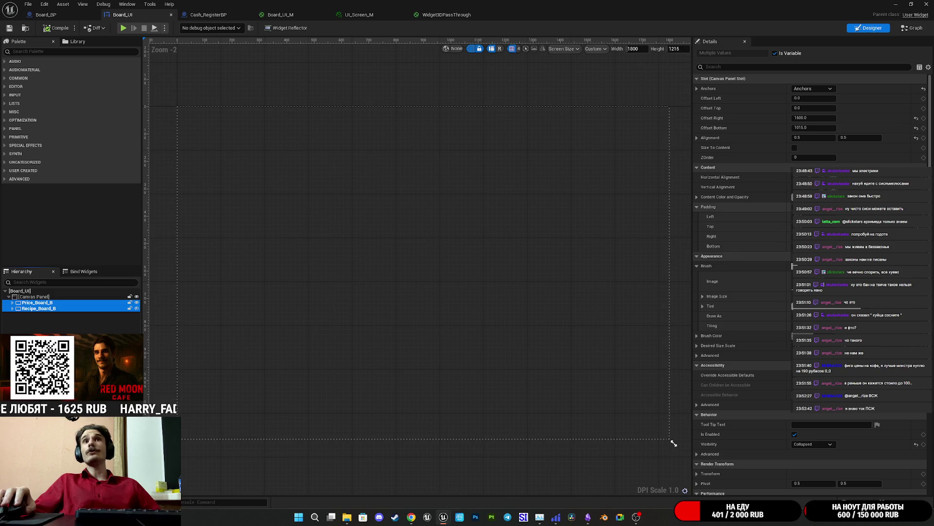
pyautogui.click(798, 196)
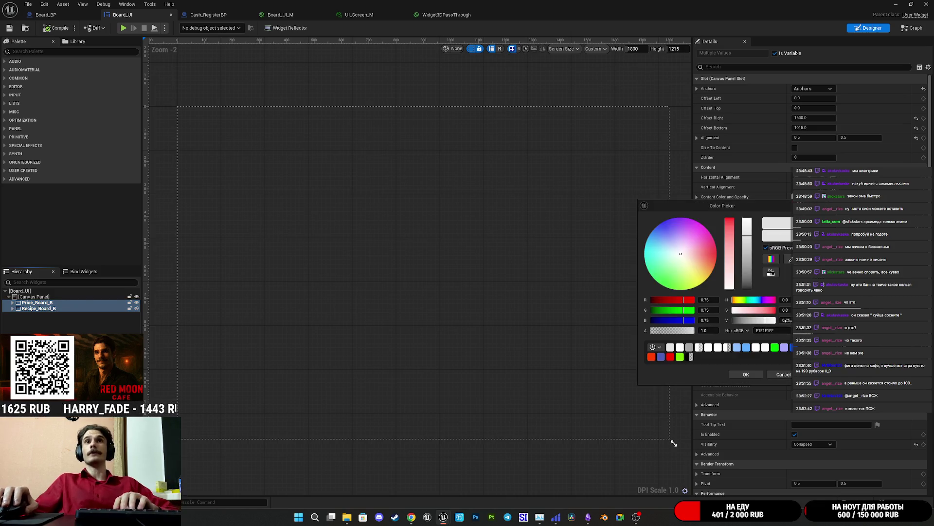
pyautogui.click(746, 375)
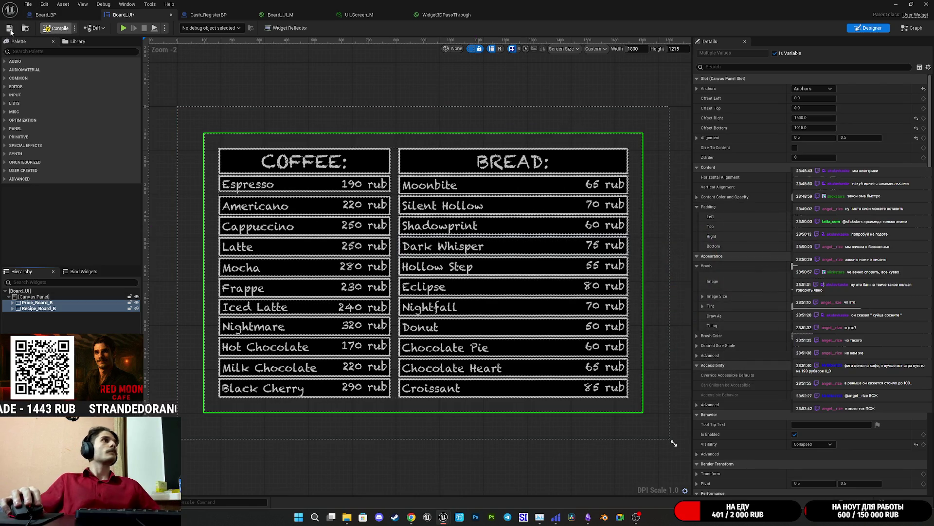
pyautogui.click(9, 29)
pyautogui.click(911, 5)
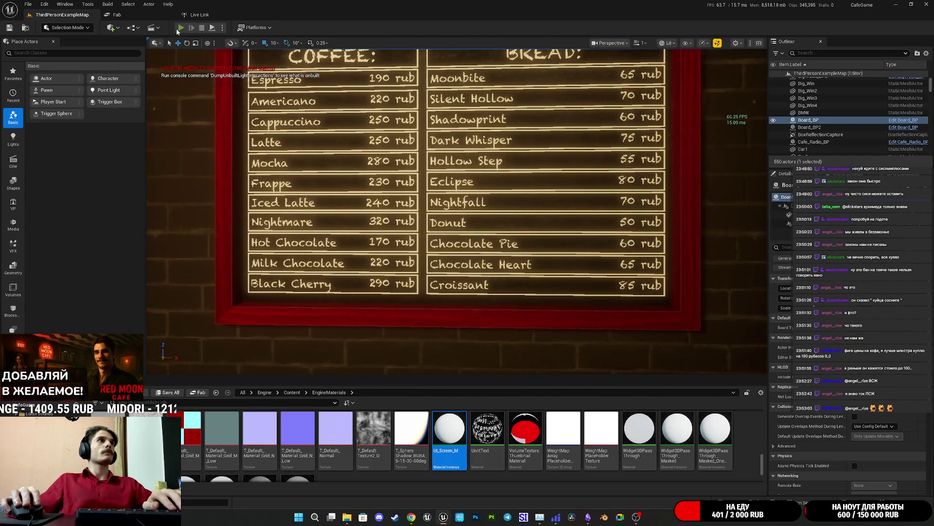
pyautogui.click(180, 28)
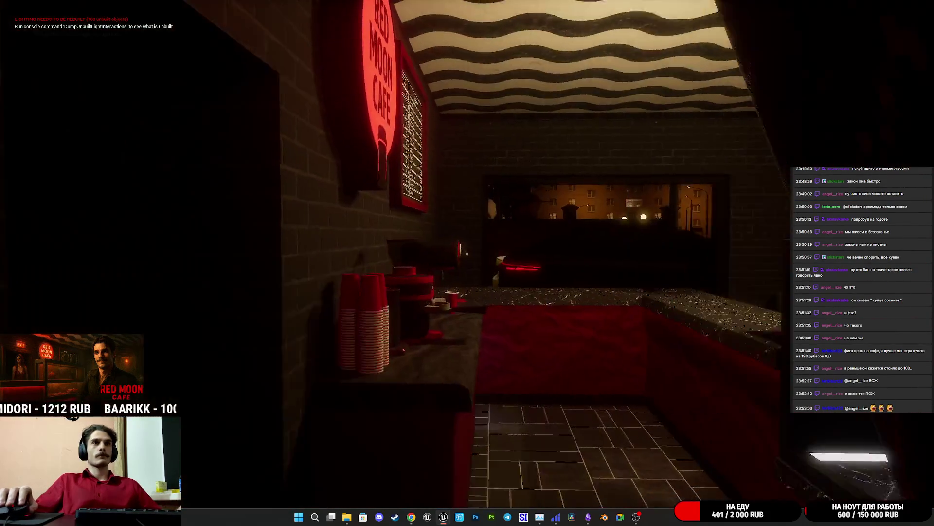
pyautogui.press('w')
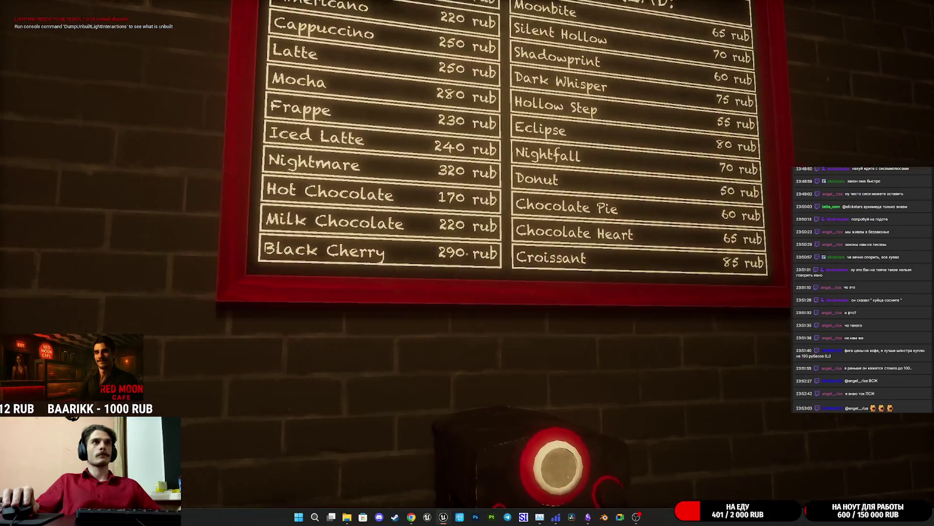
pyautogui.press('s')
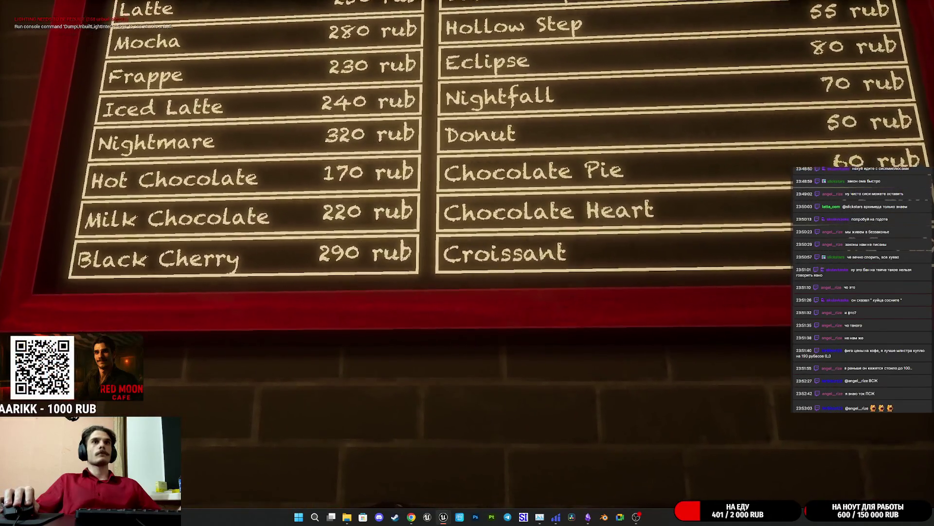
pyautogui.press('d')
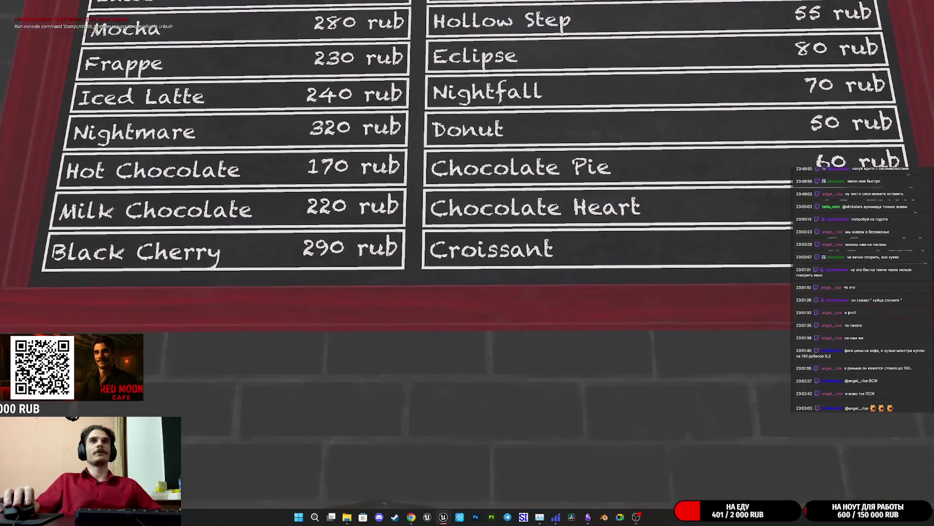
pyautogui.press('s')
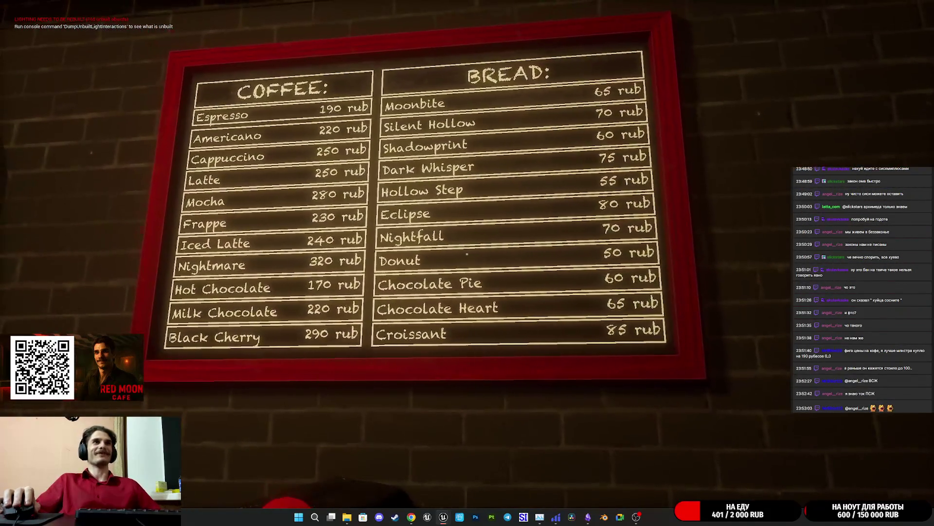
pyautogui.press('s')
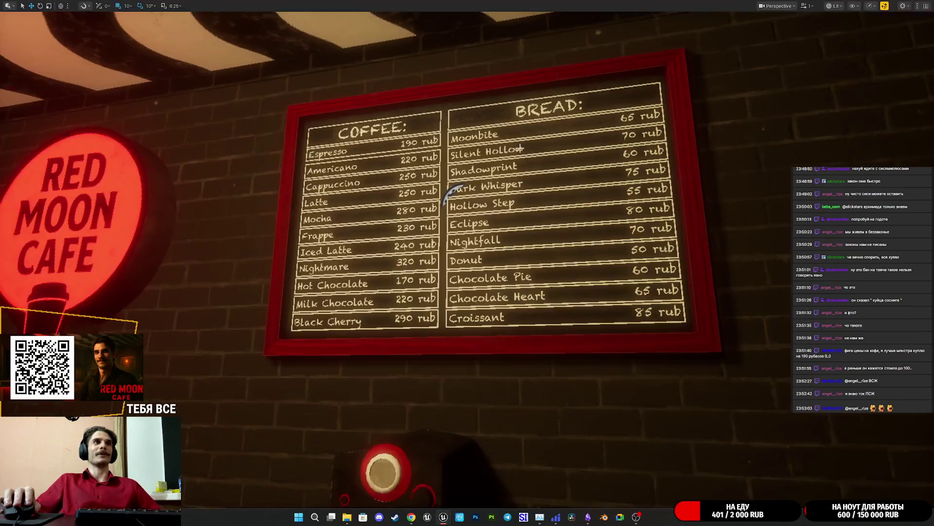
pyautogui.press('Escape')
pyautogui.press('F11')
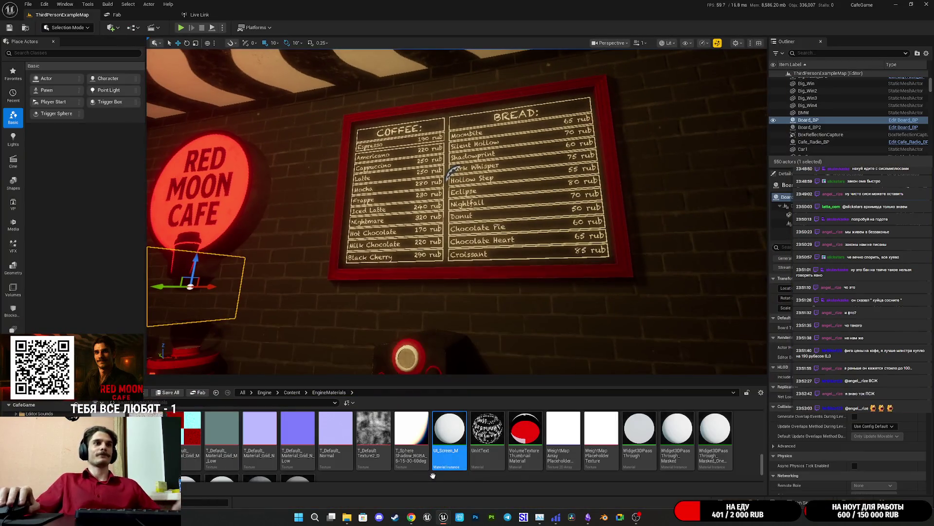
# Turn the editor view to face the café menu board head-on
pyautogui.moveTo(440, 520)
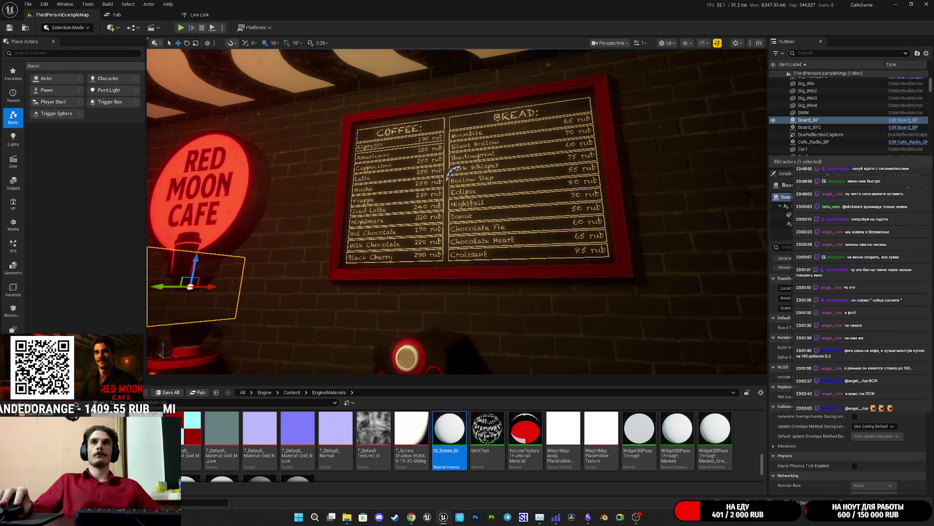
pyautogui.scroll(10, 449, 172)
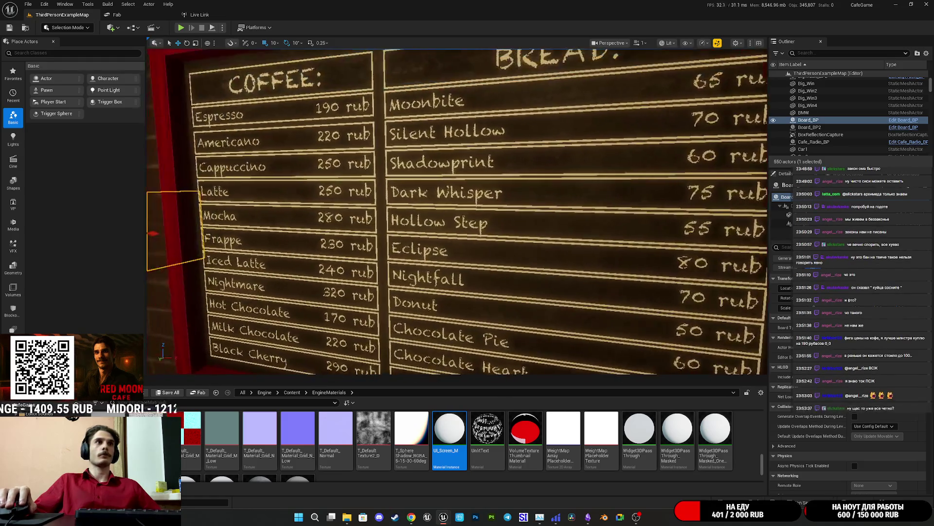
pyautogui.scroll(-8, 449, 172)
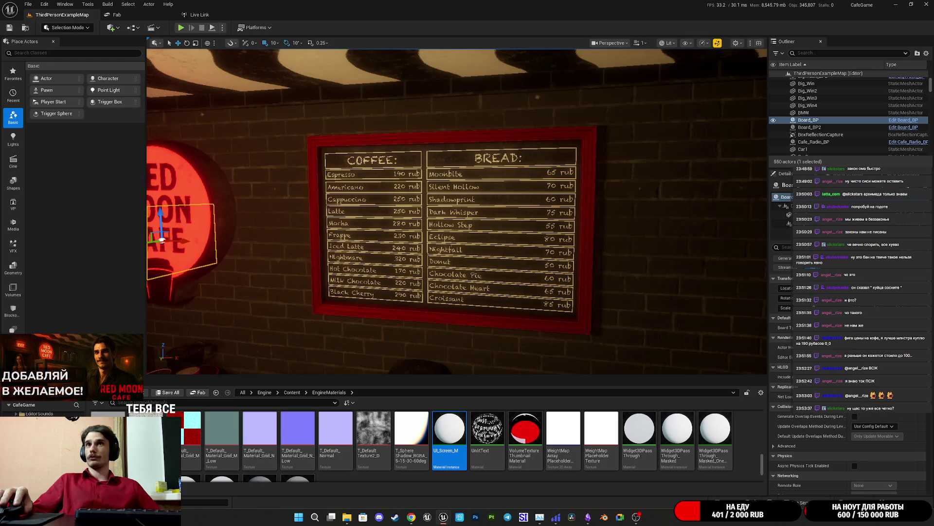
pyautogui.moveTo(563, 251); pyautogui.dragTo(599, 249)
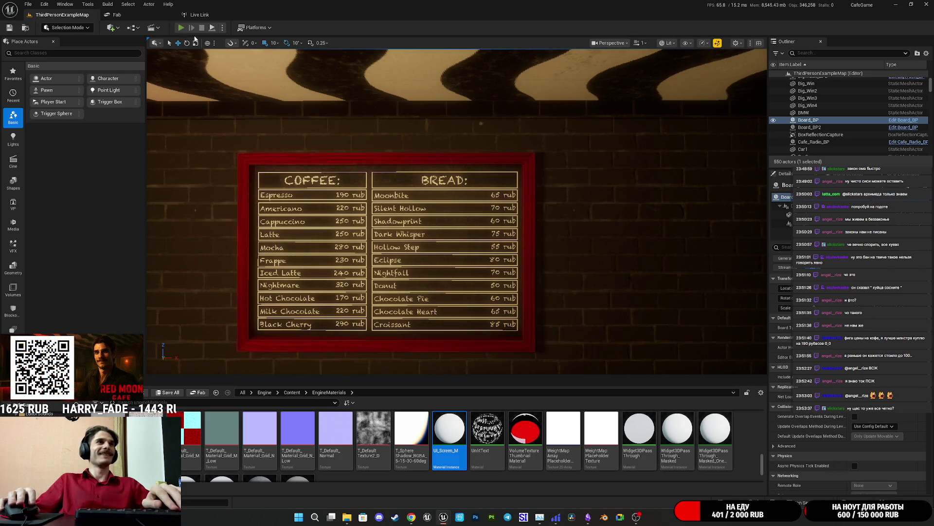
# Start Play in fullscreen and switch the café lights off and back on
pyautogui.click(181, 28)
pyautogui.press('F11')
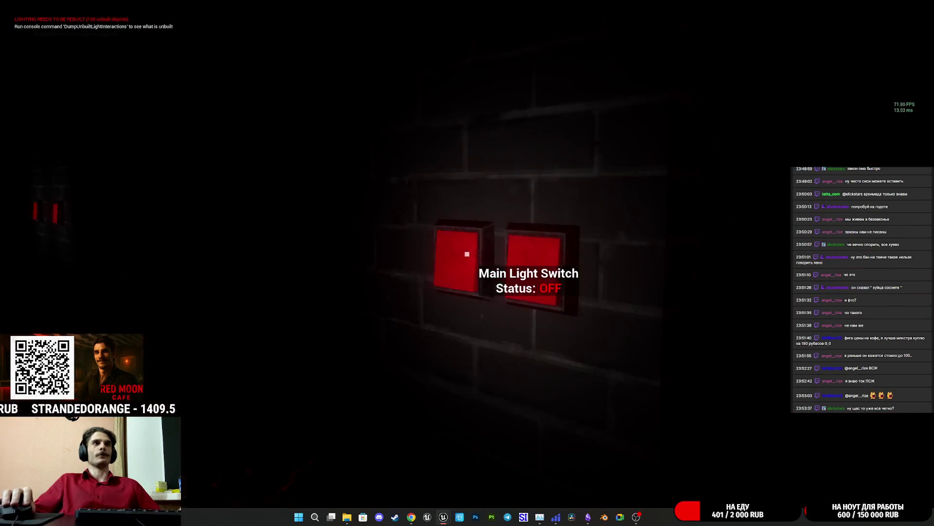
pyautogui.press('e')
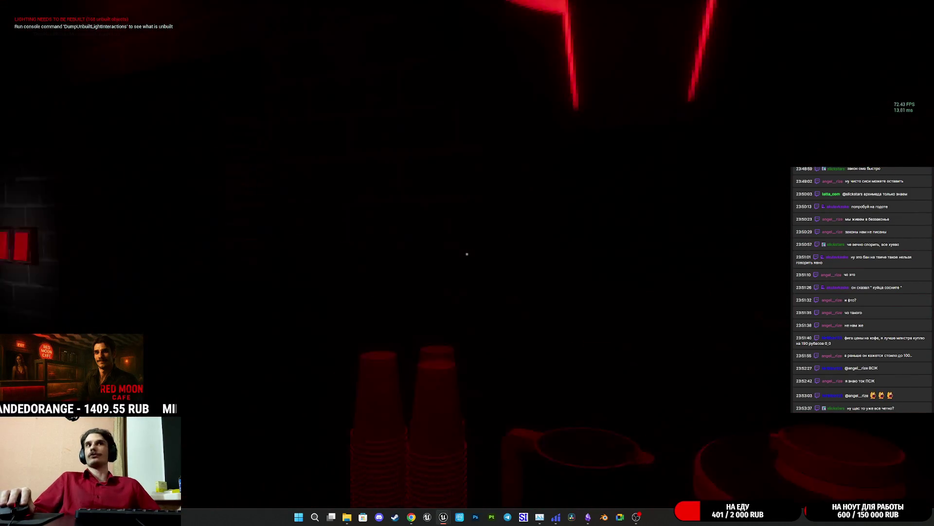
pyautogui.press('e')
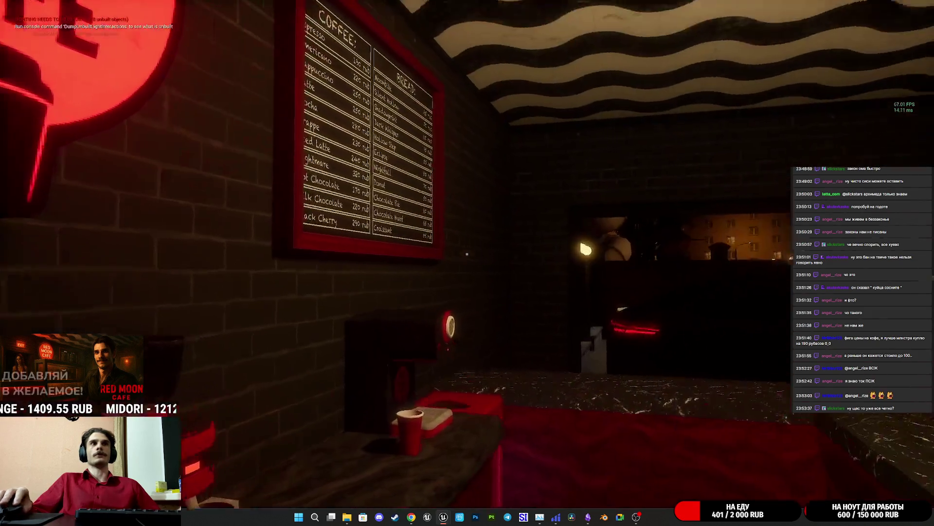
# Walk around the café to read the menu board up close, then face the Coffee Preparation board
pyautogui.press('w')
pyautogui.press('s')
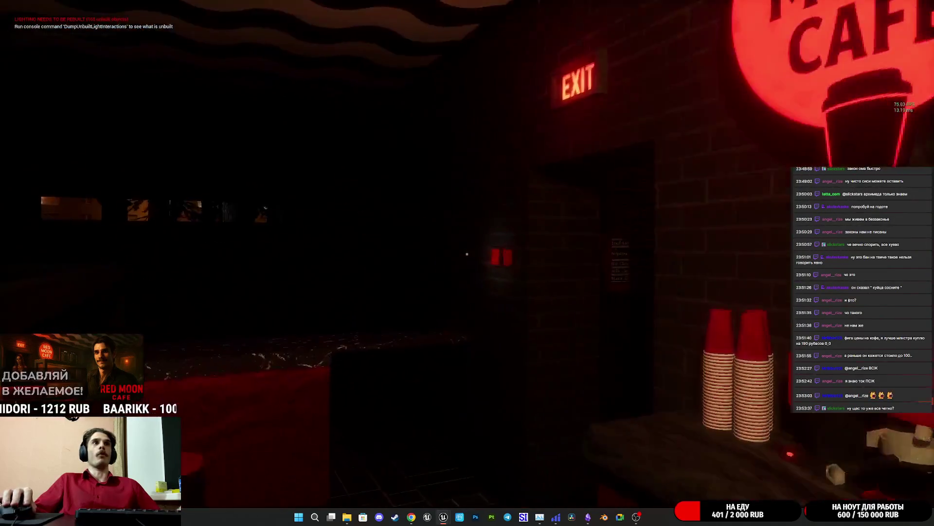
pyautogui.press('w')
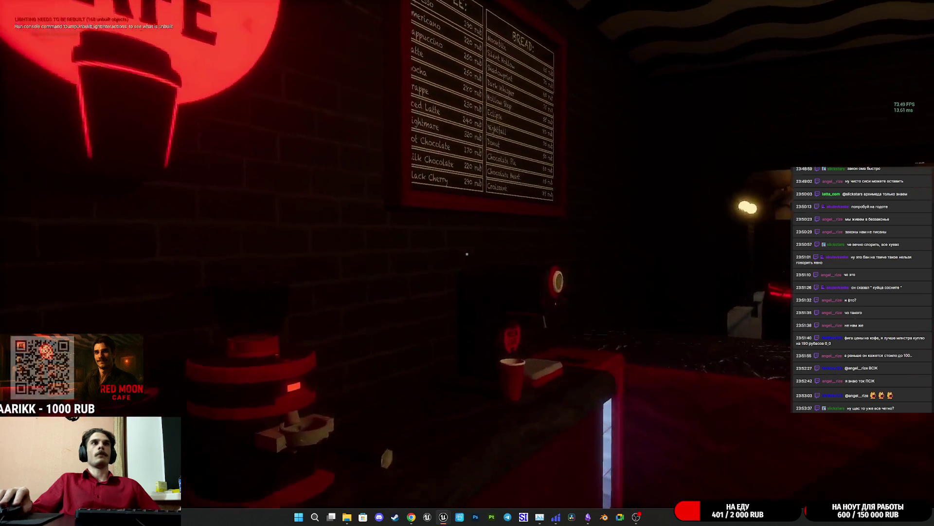
pyautogui.press('s')
pyautogui.press('w')
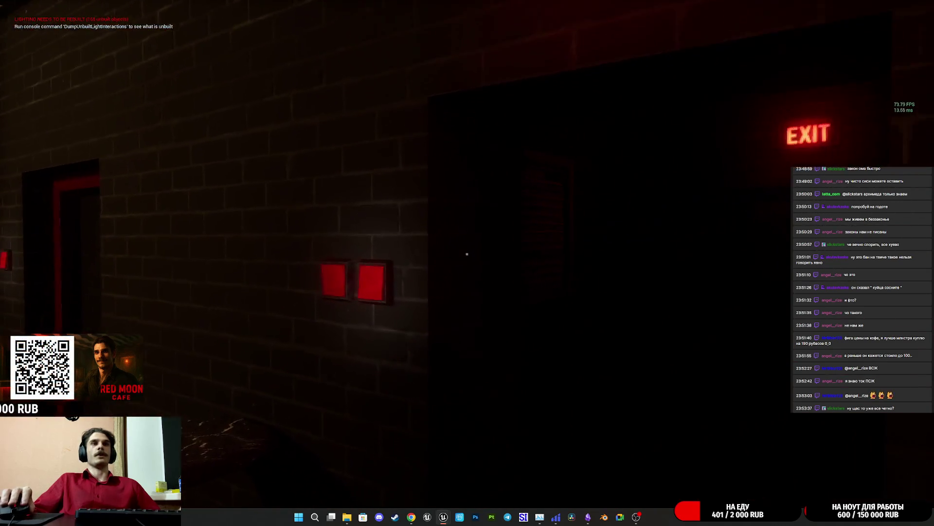
pyautogui.press('s')
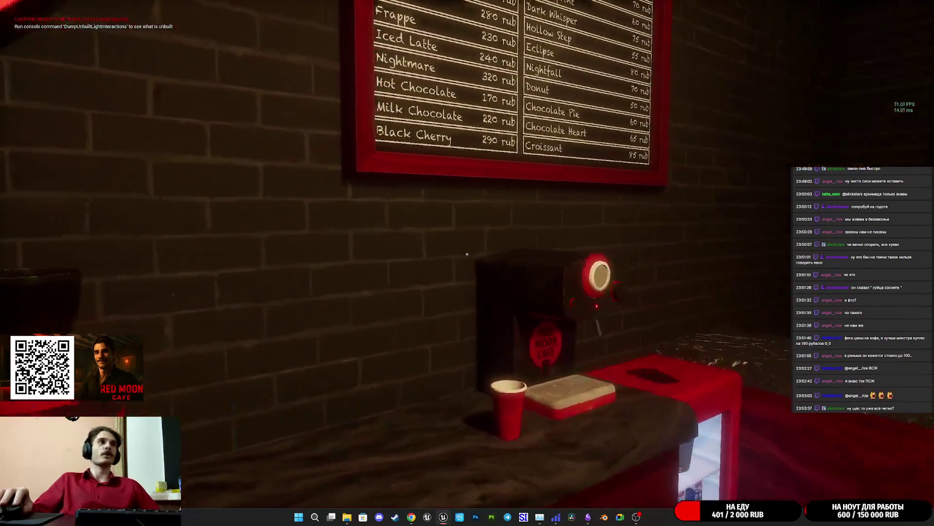
pyautogui.press('w')
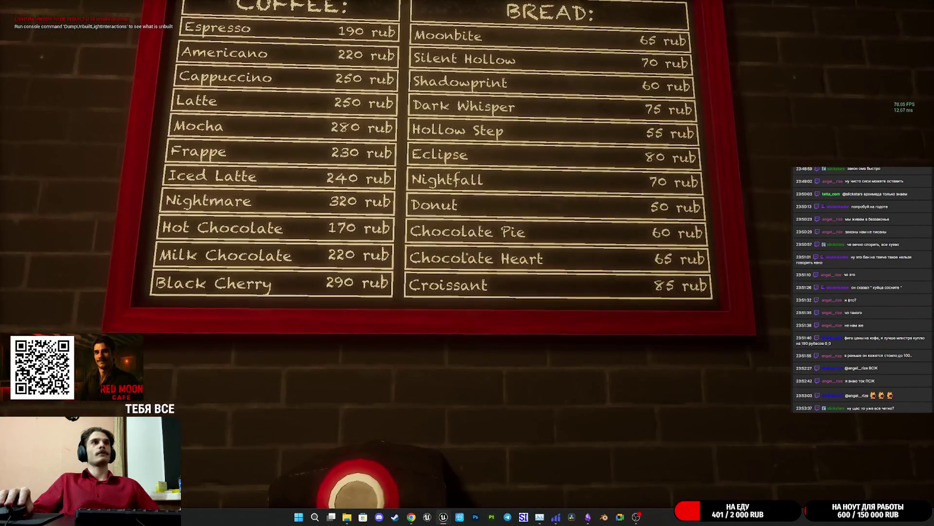
pyautogui.press('s')
pyautogui.press('w')
pyautogui.press('s')
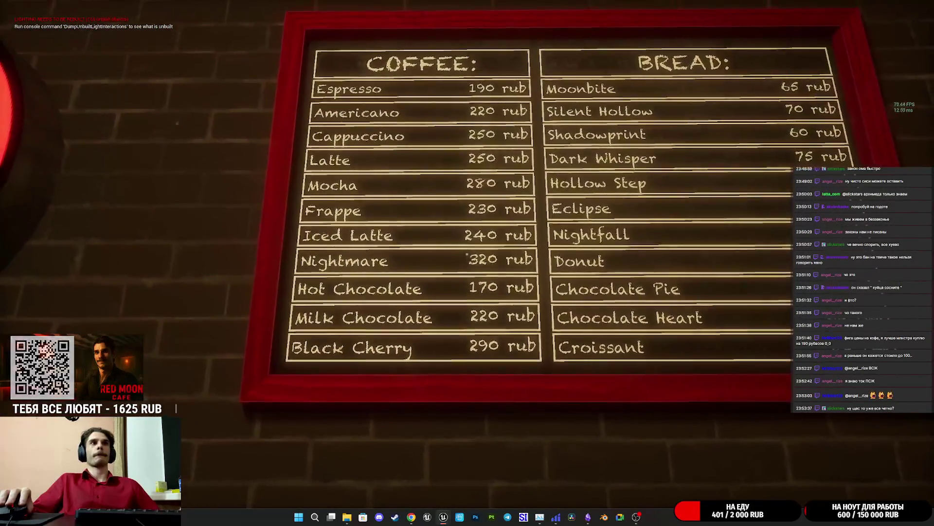
pyautogui.press('w')
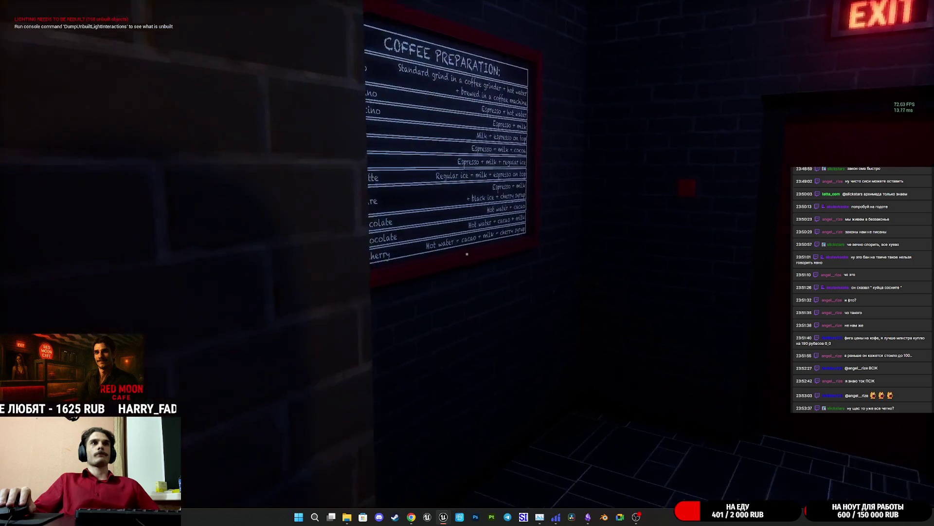
pyautogui.press('w')
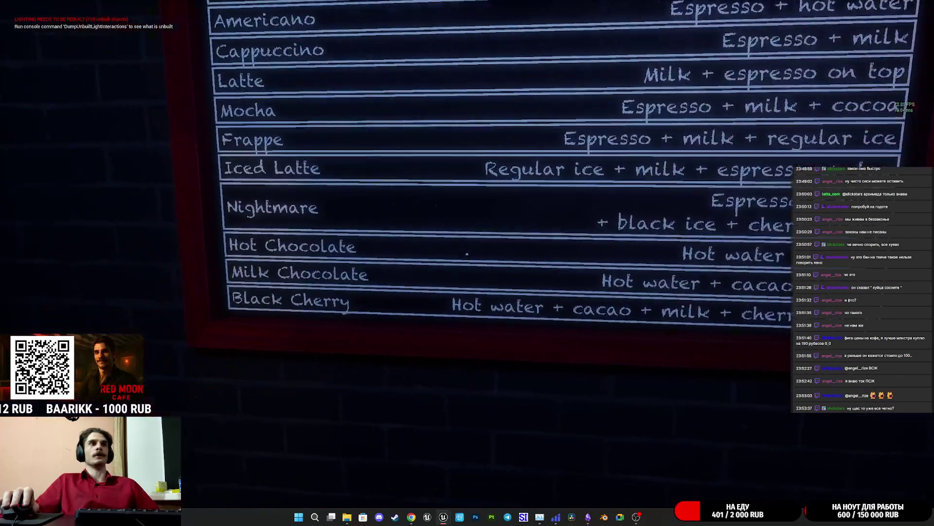
# Settle in front of the Coffee Preparation board and briefly focus on the cash register
pyautogui.press('w')
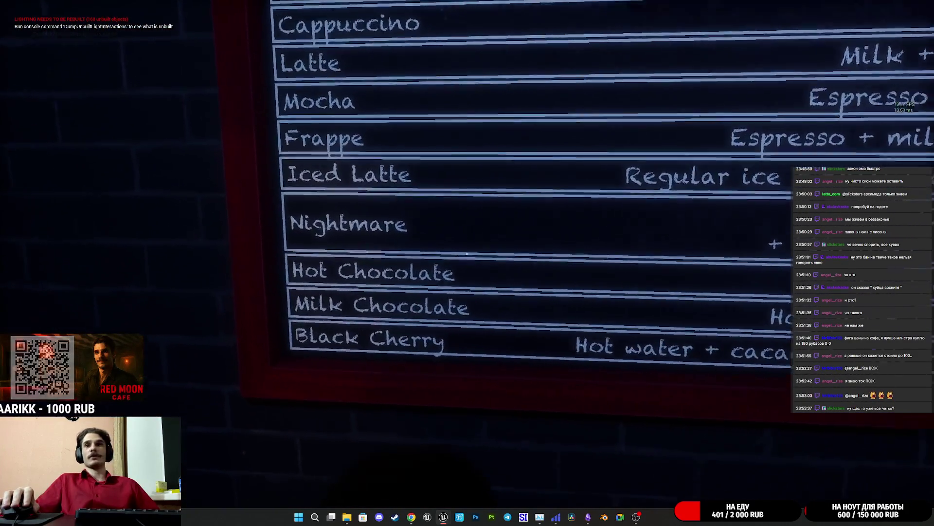
pyautogui.press('s')
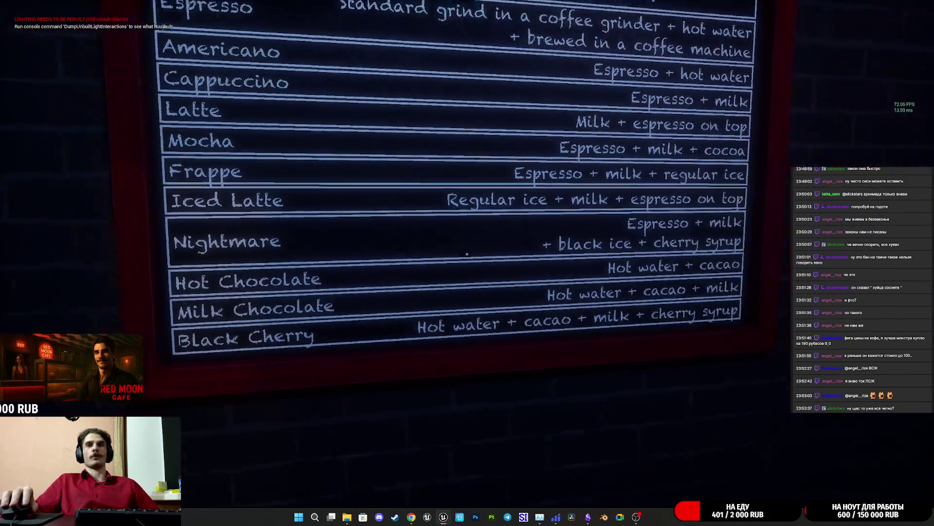
pyautogui.press('w')
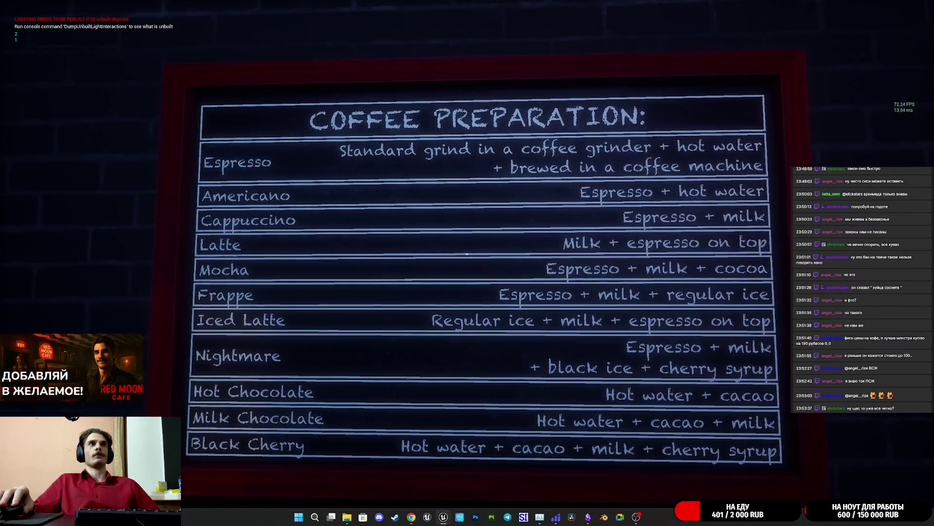
pyautogui.moveTo(467, 254)
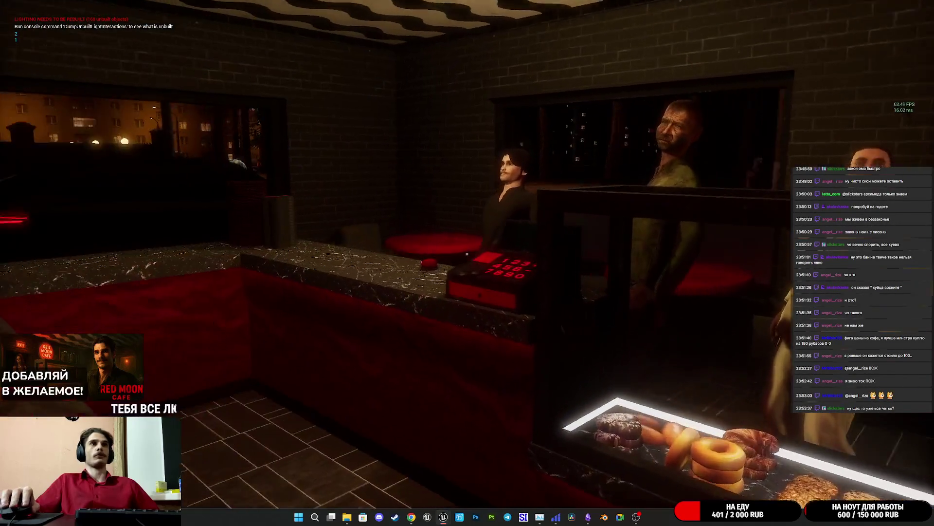
pyautogui.click(467, 254)
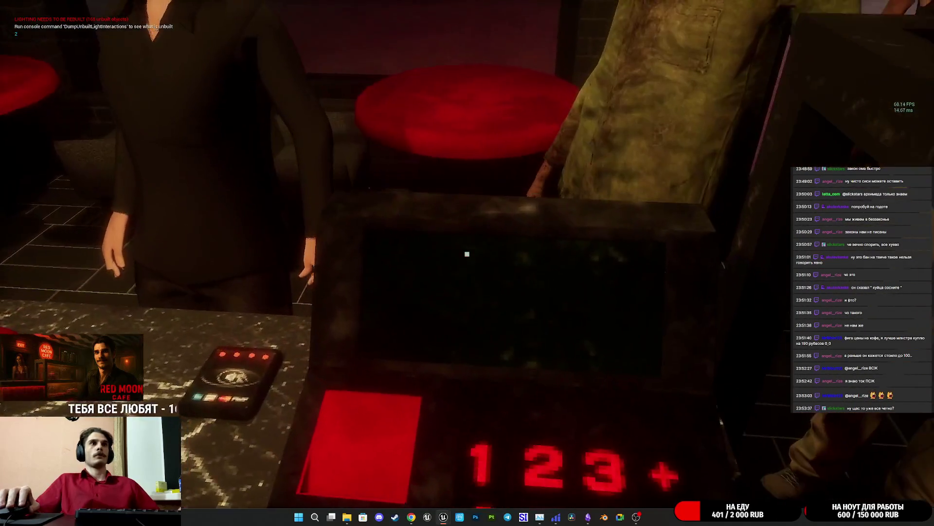
pyautogui.press('Escape')
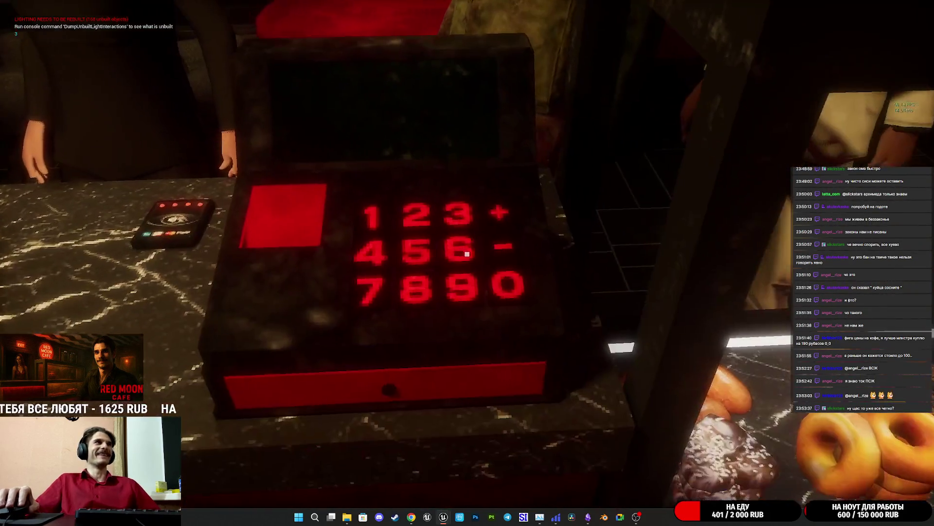
# Serve the customer a paper cup, put their 1000 RUB bill in the drawer, and stop Play
pyautogui.click(467, 254)
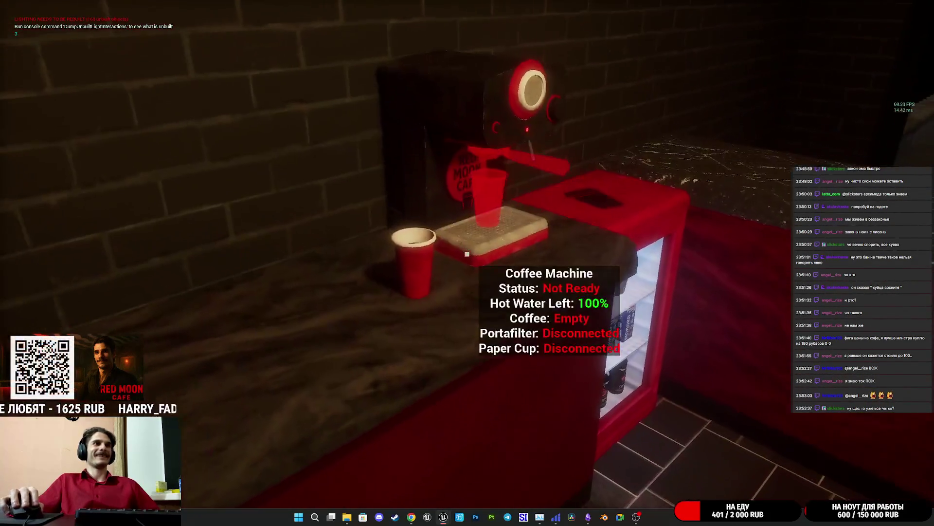
pyautogui.click(467, 254)
pyautogui.click(467, 253)
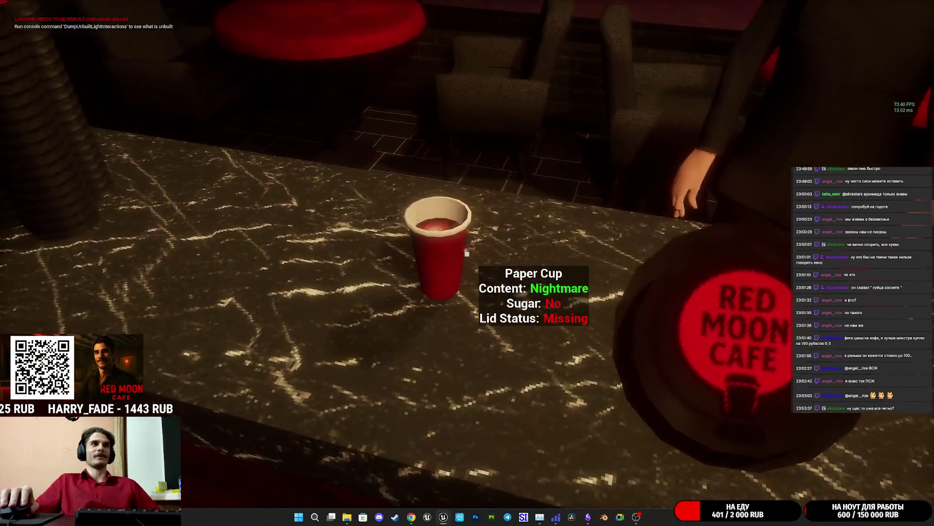
pyautogui.click(467, 253)
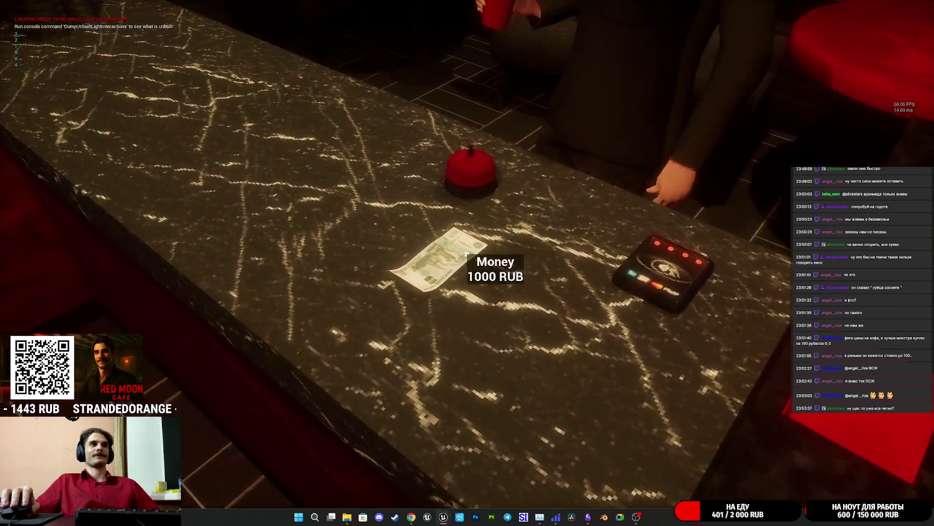
pyautogui.click(467, 253)
pyautogui.click(467, 253)
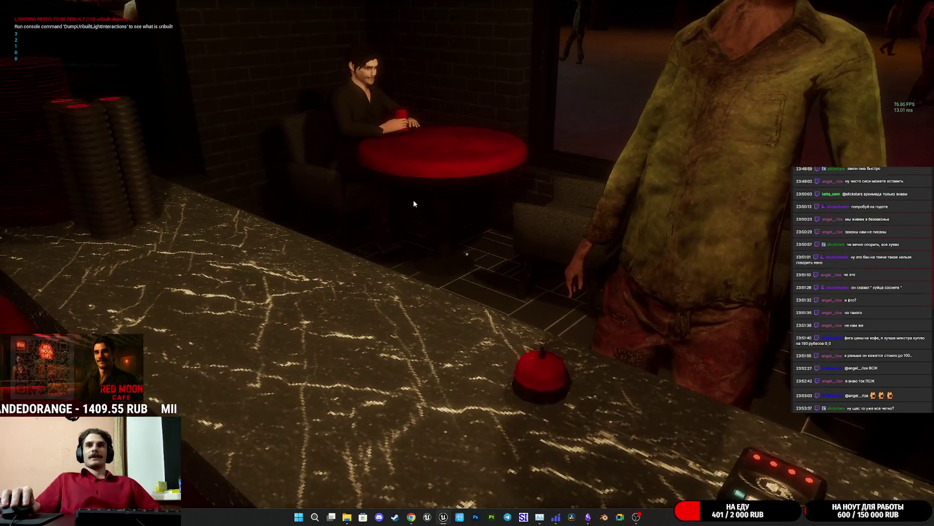
pyautogui.press('Escape')
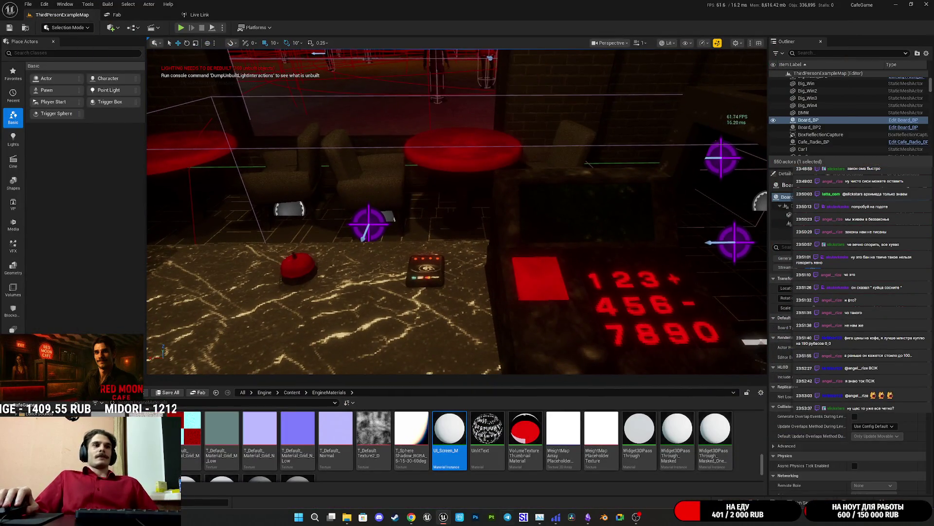
# Bring the Board_UI editor window forward and maximize it, then switch to the stream manager browser
pyautogui.moveTo(448, 519)
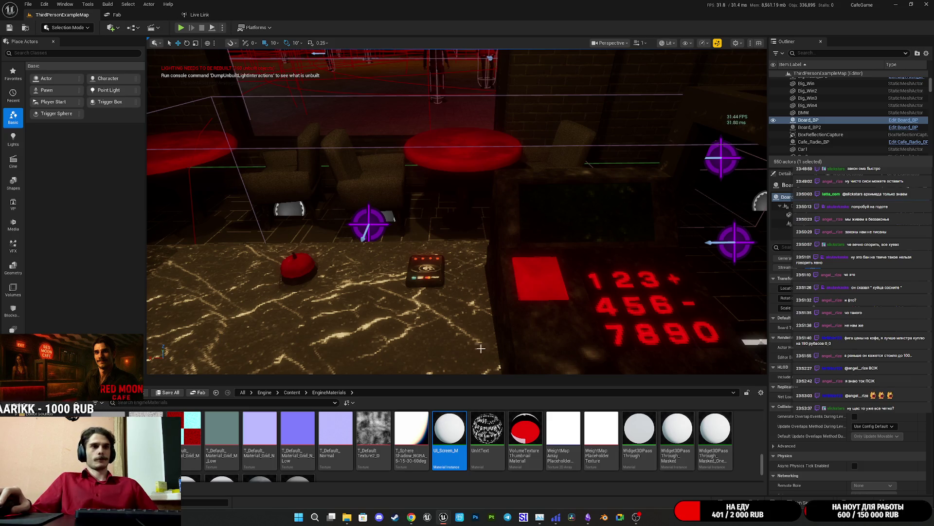
pyautogui.click(476, 481)
pyautogui.moveTo(846, 168)
pyautogui.mouseDown()
pyautogui.moveTo(376, 134)
pyautogui.moveTo(460, 145)
pyautogui.mouseUp()
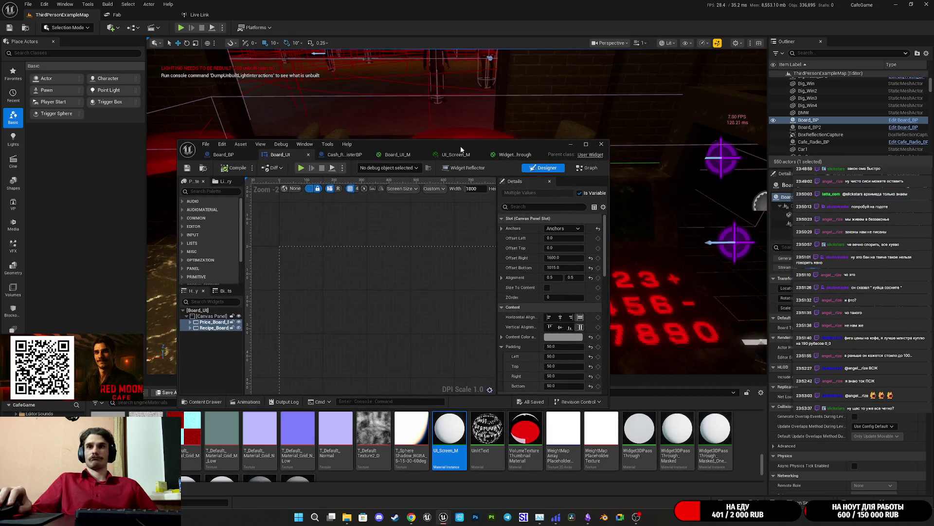
pyautogui.doubleClick(492, 141)
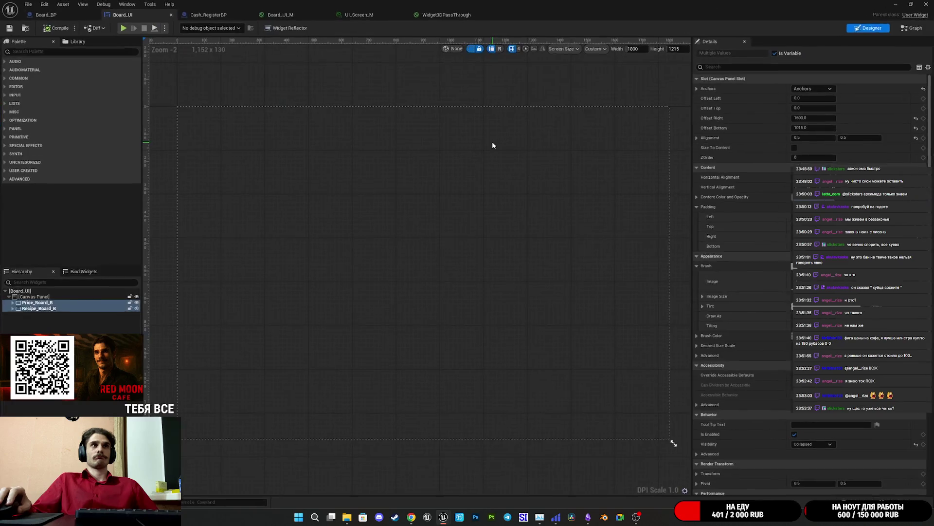
pyautogui.click(412, 517)
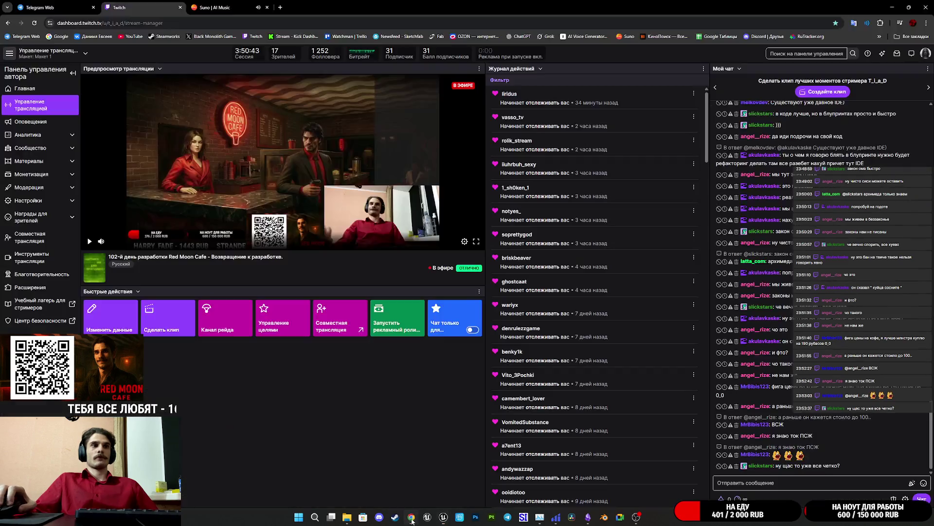
# Switch Suno's background music through the 3:07 and 4:22 songs to the 2:18 song
pyautogui.click(236, 6)
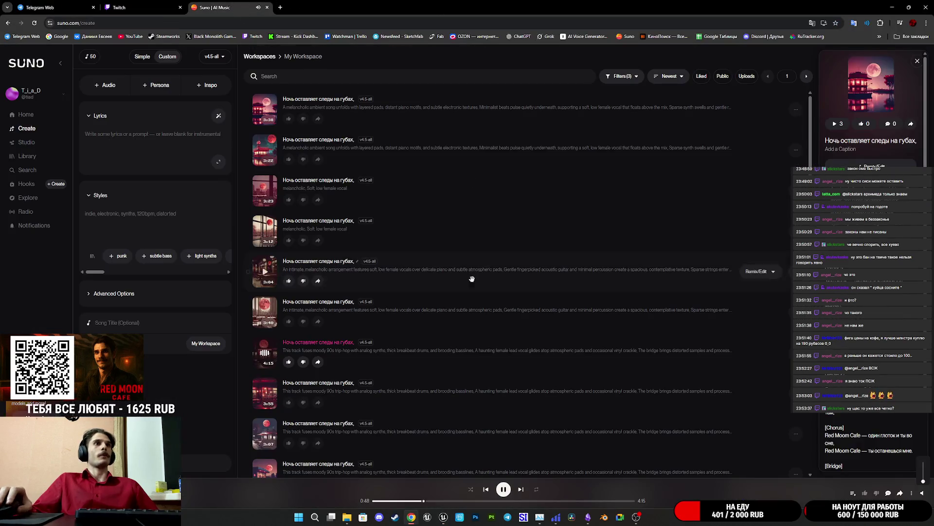
pyautogui.click(520, 490)
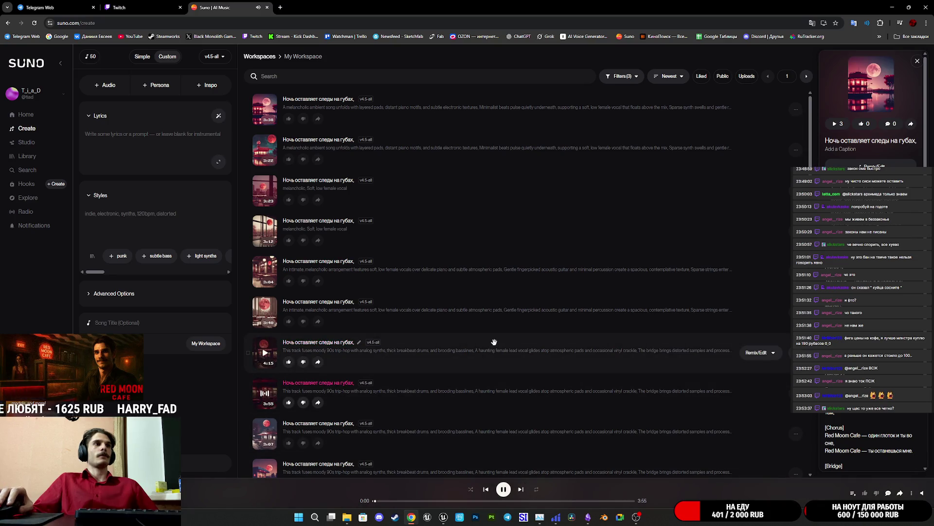
pyautogui.scroll(-2, 494, 342)
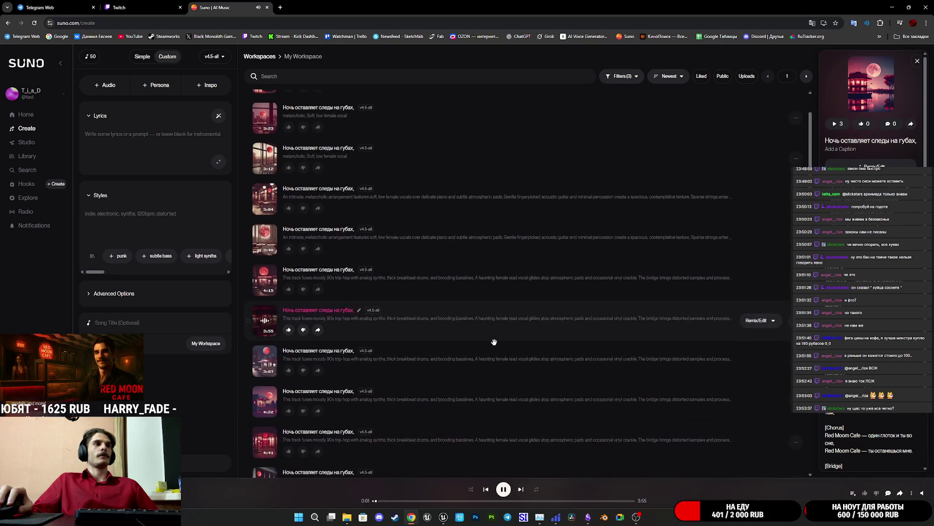
pyautogui.click(266, 361)
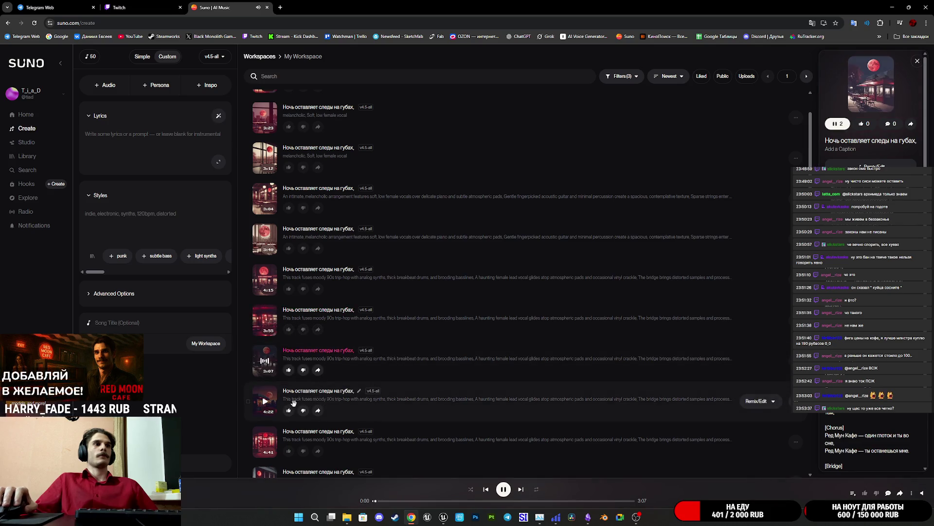
pyautogui.scroll(-2, 294, 402)
pyautogui.click(267, 330)
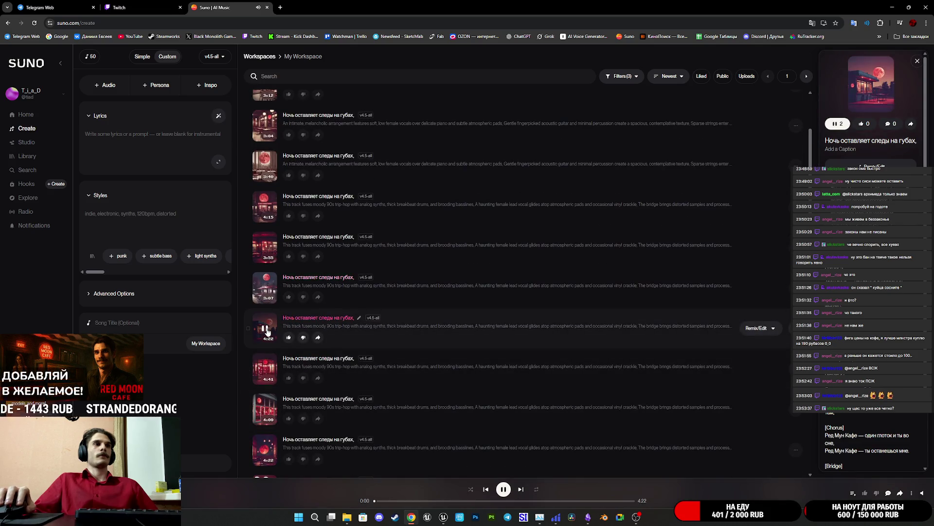
pyautogui.scroll(-7, 267, 331)
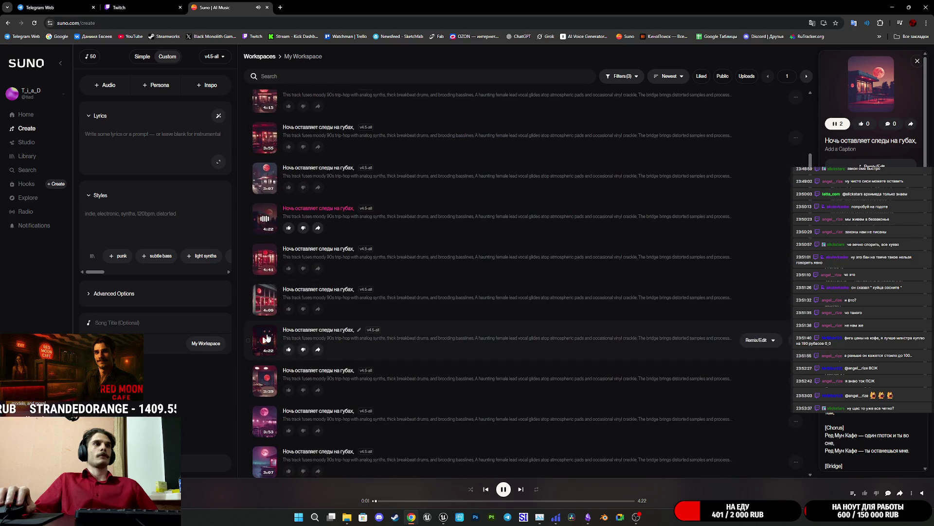
pyautogui.scroll(-3, 267, 338)
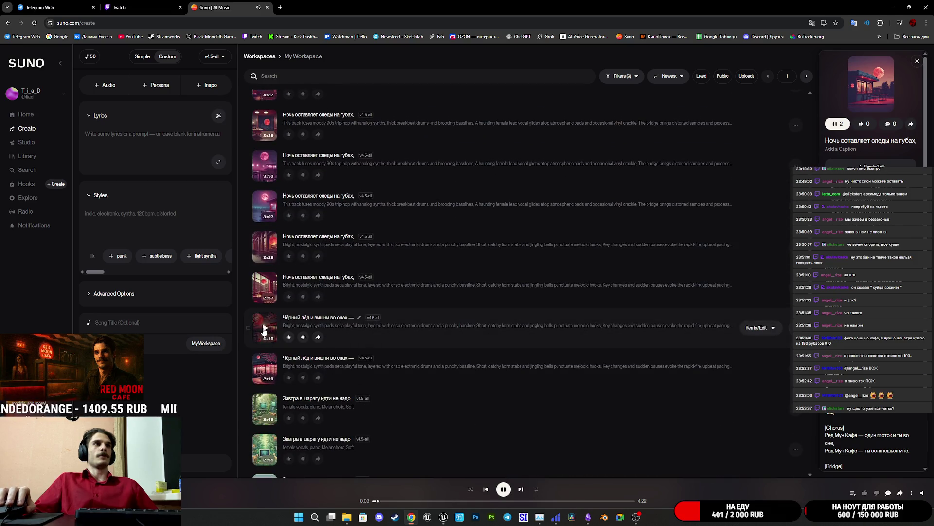
pyautogui.click(265, 330)
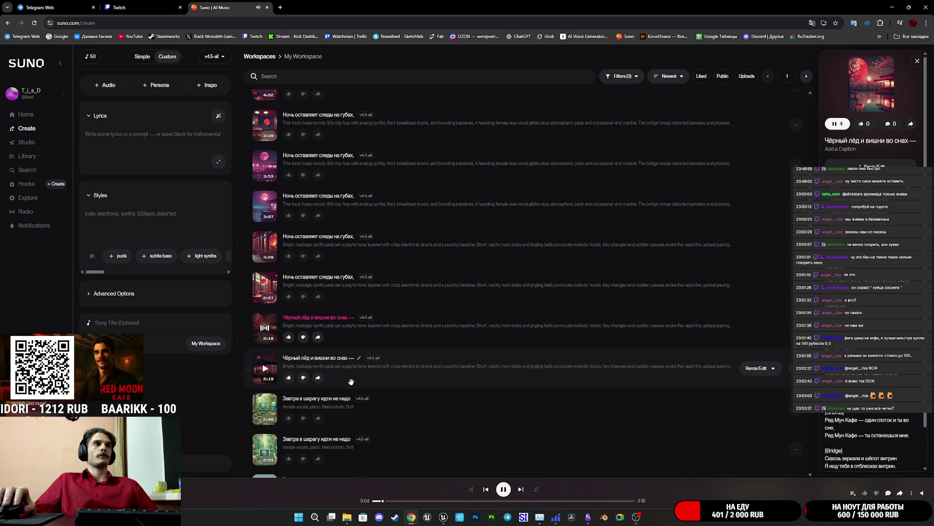
# Return to the Twitch stream manager, then bring the Board_UI editor back up
pyautogui.hotkey('ctrl', 'shift', 'Tab')
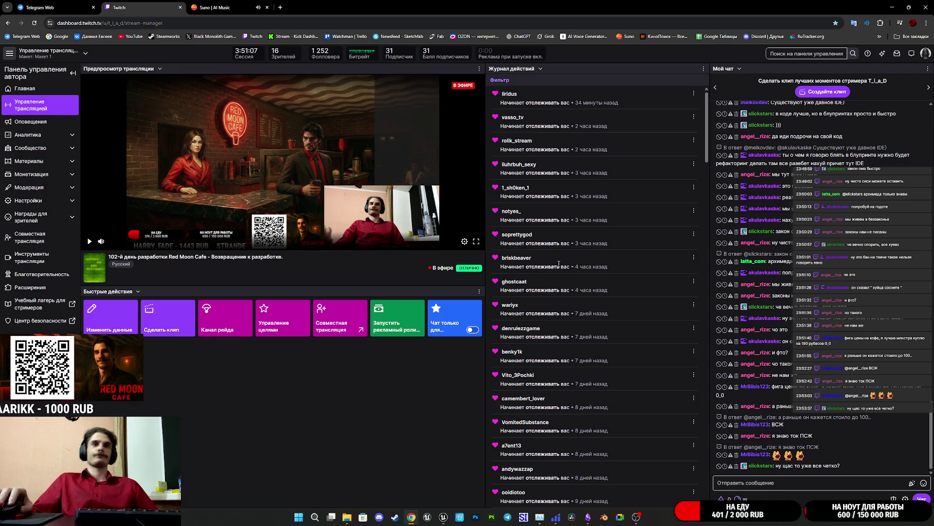
pyautogui.moveTo(441, 519)
pyautogui.click(467, 479)
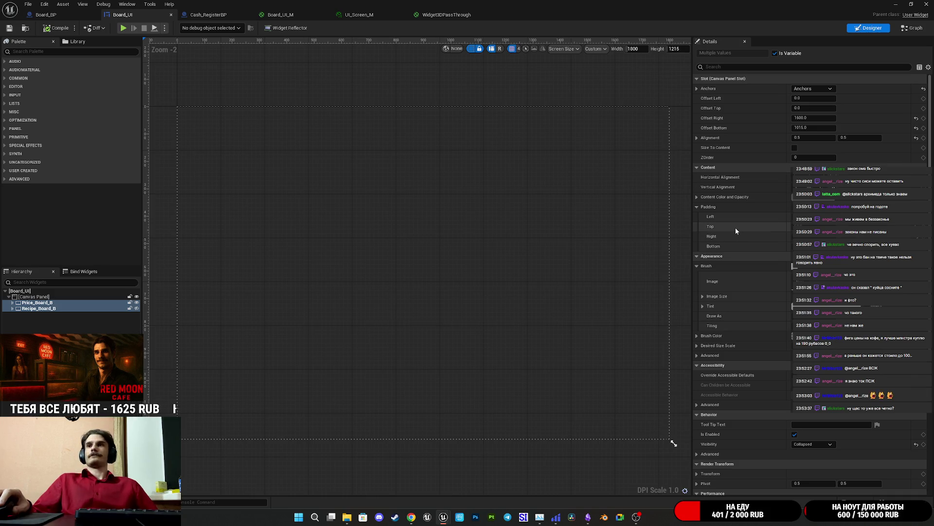
# Move through the Board_UI_M and UI_Screen_M tabs to the Widget3DPassThrough material graph
pyautogui.click(296, 17)
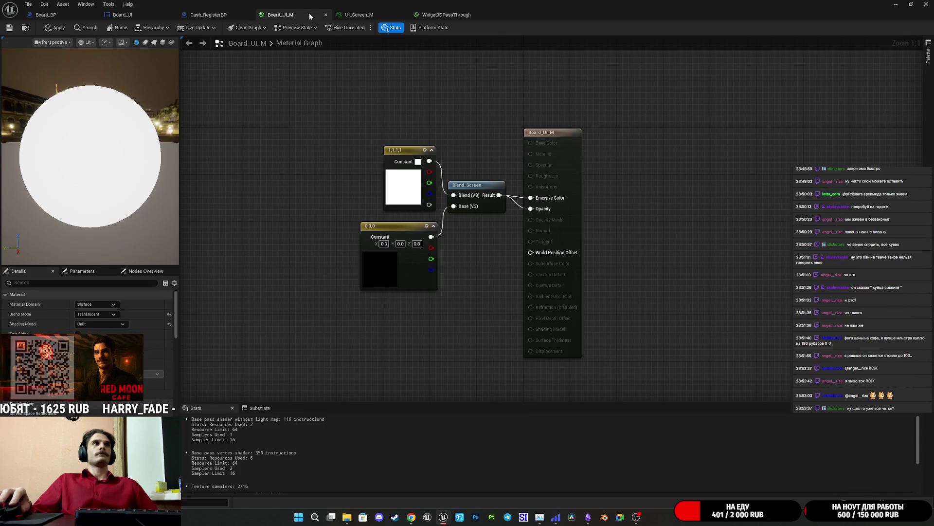
pyautogui.click(367, 16)
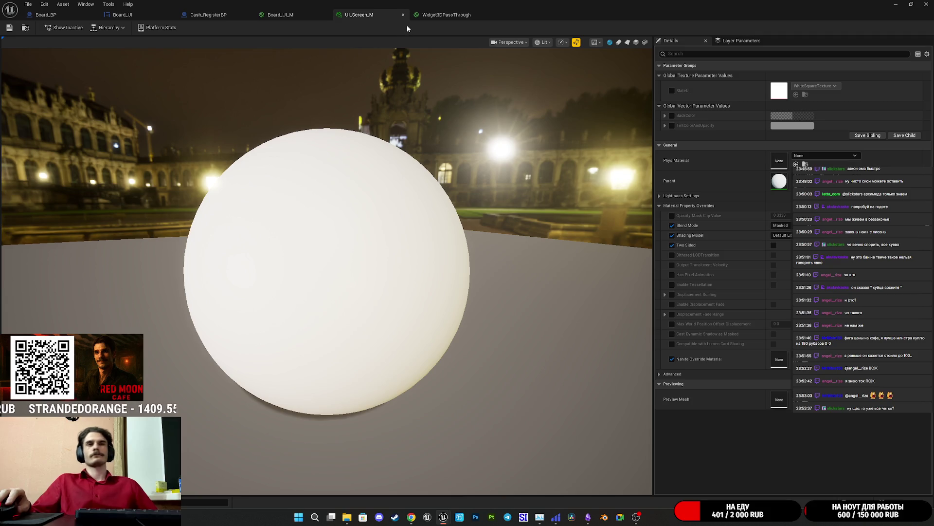
pyautogui.click(436, 20)
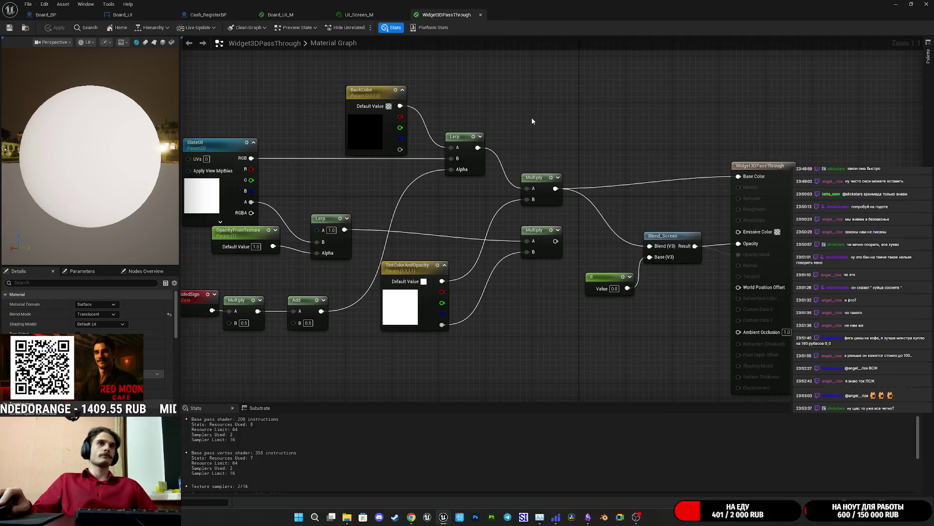
# Make room in the graph by moving the constant 0 node down and Blend_Screen left
pyautogui.moveTo(532, 121); pyautogui.dragTo(508, 104)
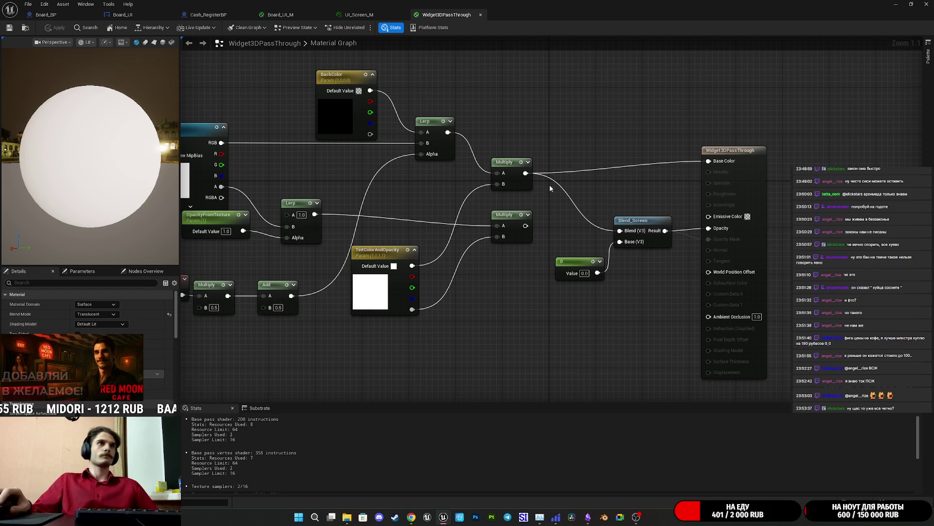
pyautogui.moveTo(576, 186); pyautogui.dragTo(570, 206)
pyautogui.moveTo(662, 287)
pyautogui.mouseDown()
pyautogui.moveTo(644, 283)
pyautogui.moveTo(590, 234)
pyautogui.moveTo(558, 235)
pyautogui.moveTo(617, 282)
pyautogui.moveTo(574, 264)
pyautogui.mouseUp()
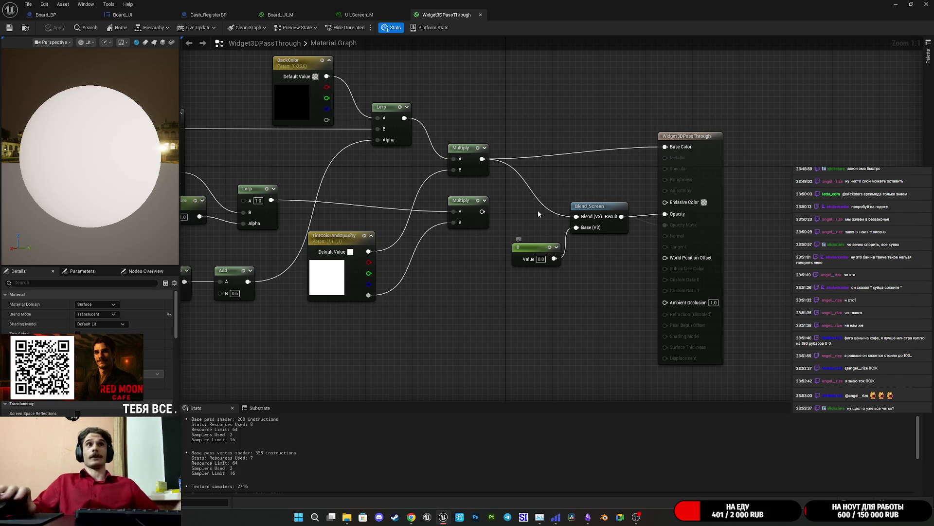
pyautogui.moveTo(619, 281)
pyautogui.mouseDown()
pyautogui.moveTo(632, 274)
pyautogui.moveTo(574, 195)
pyautogui.mouseUp()
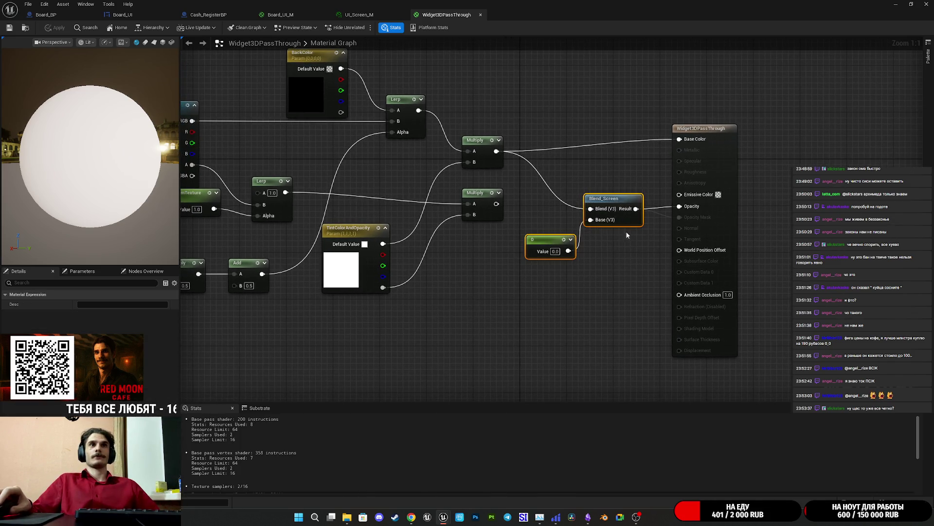
pyautogui.click(578, 252)
pyautogui.moveTo(554, 239)
pyautogui.mouseDown()
pyautogui.moveTo(420, 362)
pyautogui.moveTo(361, 362)
pyautogui.mouseUp()
pyautogui.moveTo(639, 223)
pyautogui.mouseDown()
pyautogui.moveTo(657, 223)
pyautogui.moveTo(613, 224)
pyautogui.mouseUp()
# Add a Screen_Blend? static switch: Blend_Screen to True, Multiply to False, output to Opacity
pyautogui.click(562, 311)
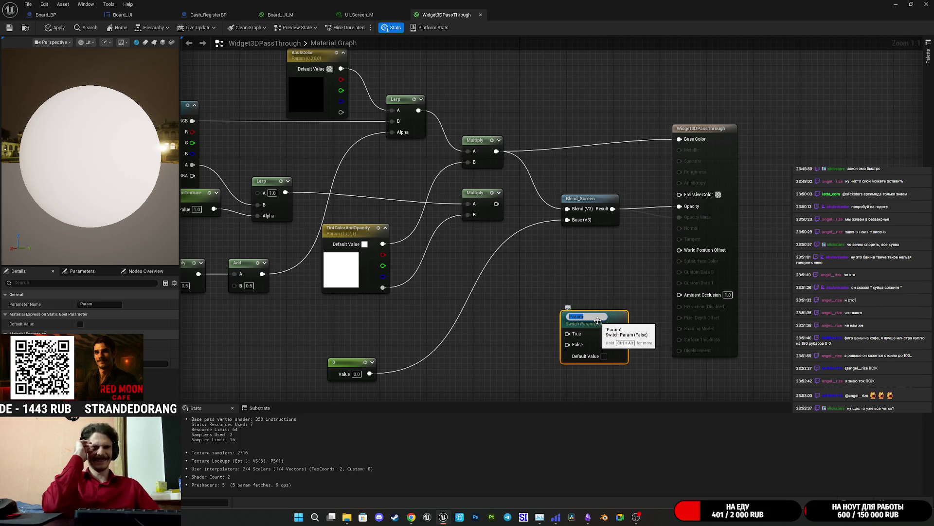
pyautogui.write('block')
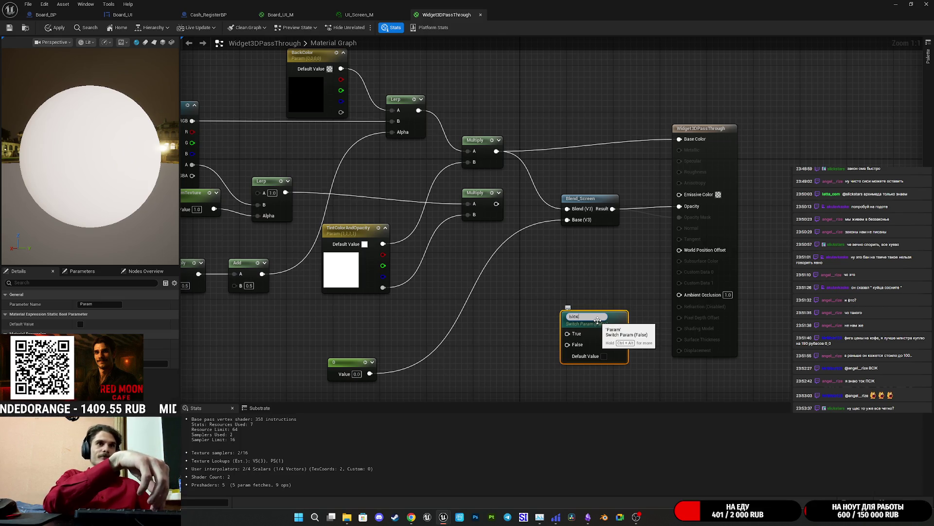
pyautogui.write('Screen_')
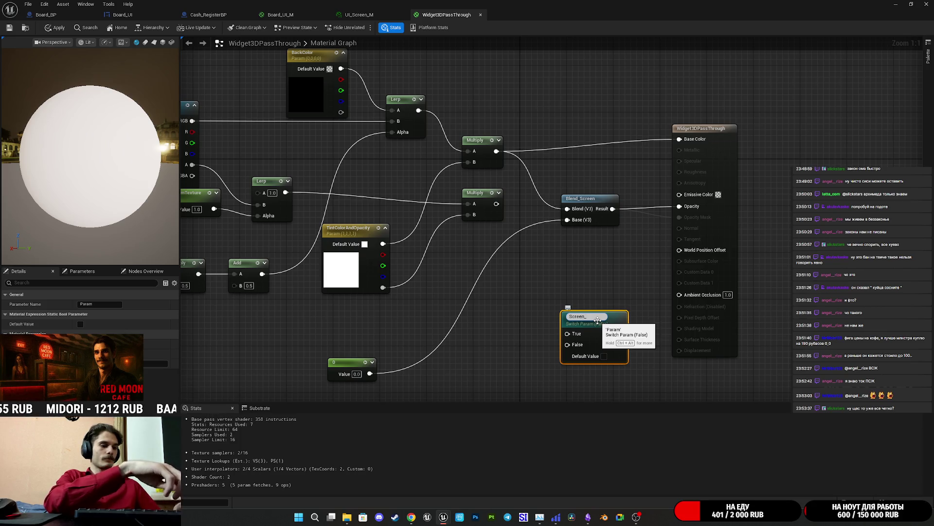
pyautogui.write('Blend')
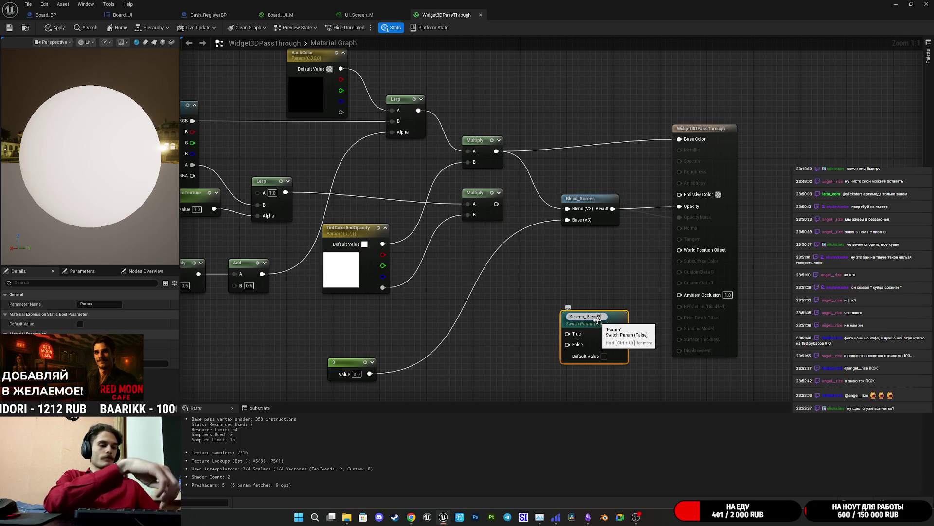
pyautogui.press('Return')
pyautogui.moveTo(574, 334); pyautogui.dragTo(613, 208)
pyautogui.moveTo(621, 331); pyautogui.dragTo(680, 206)
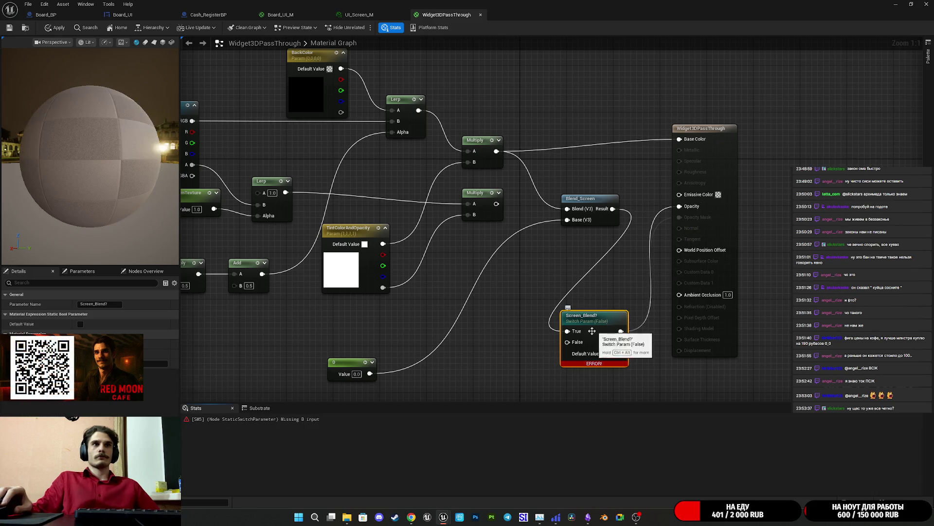
pyautogui.moveTo(568, 341)
pyautogui.mouseDown()
pyautogui.moveTo(521, 230)
pyautogui.moveTo(497, 204)
pyautogui.mouseUp()
pyautogui.moveTo(593, 199)
pyautogui.mouseDown()
pyautogui.moveTo(545, 248)
pyautogui.moveTo(529, 325)
pyautogui.moveTo(519, 325)
pyautogui.moveTo(529, 325)
pyautogui.mouseUp()
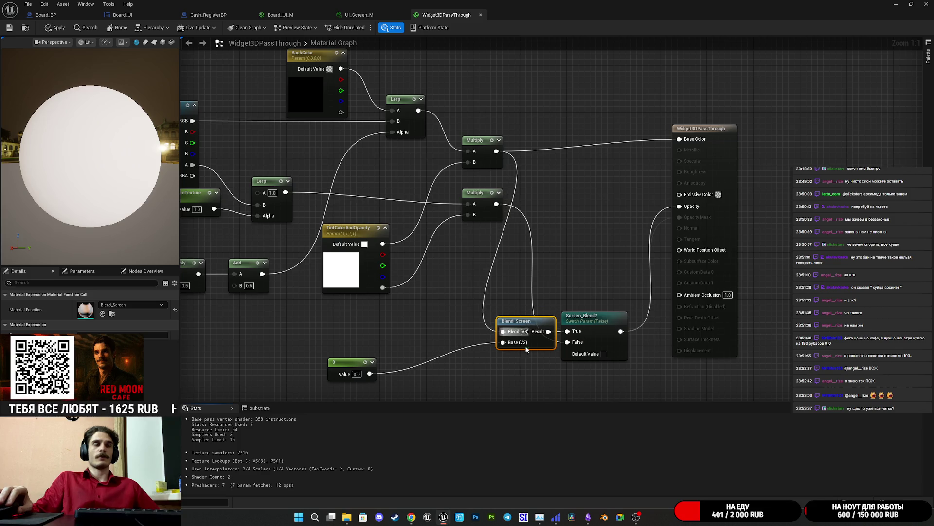
# Move Blend_Screen and Screen_Blend? up beside the output node and pan the graph
pyautogui.keyDown('ctrl'); pyautogui.click(620, 342); pyautogui.keyUp('ctrl')
pyautogui.moveTo(619, 344); pyautogui.dragTo(649, 216)
pyautogui.click(632, 258)
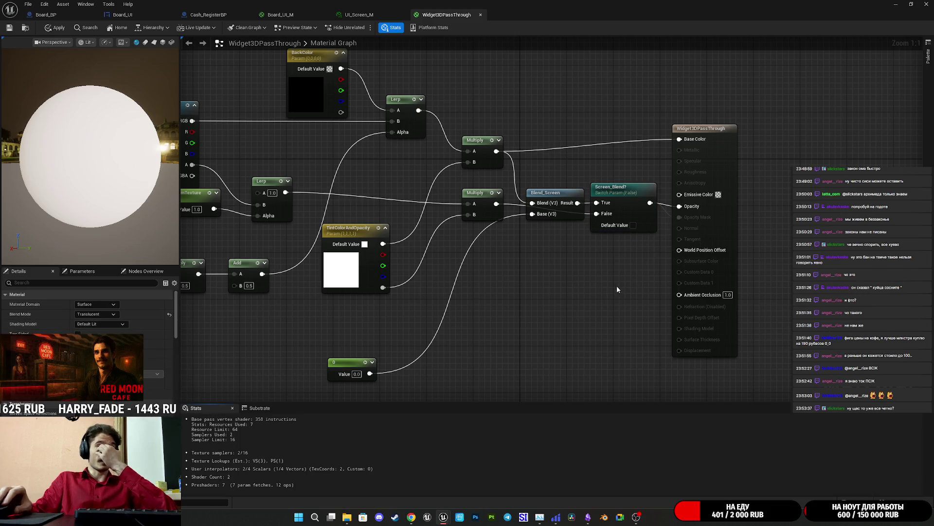
pyautogui.moveTo(544, 107); pyautogui.dragTo(539, 151)
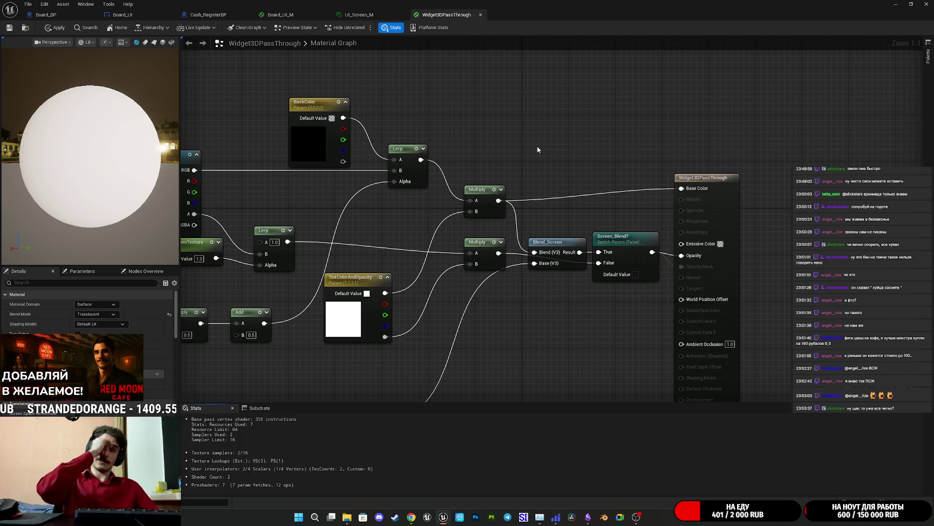
pyautogui.rightClick(537, 149)
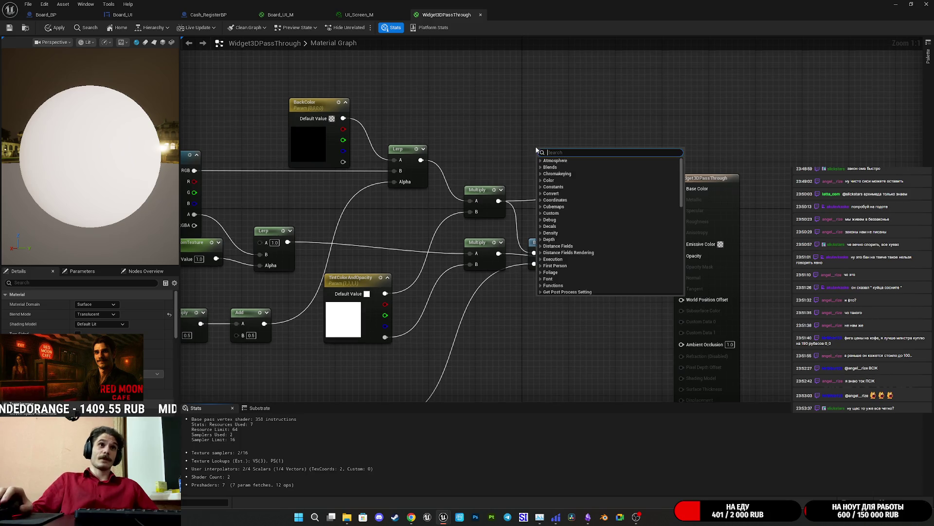
# Add an 'Emissive?' static switch fed by Multiply on True, driving Emissive Color
pyautogui.write('switch')
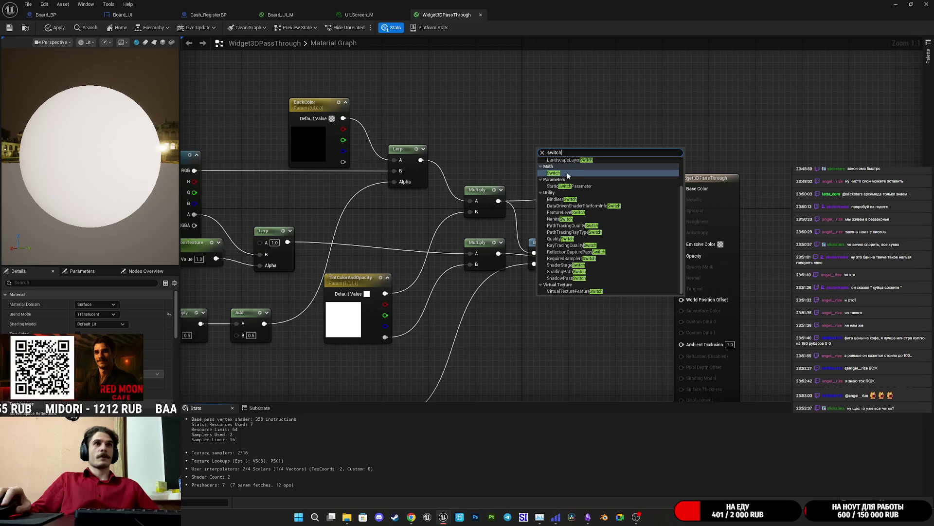
pyautogui.click(583, 187)
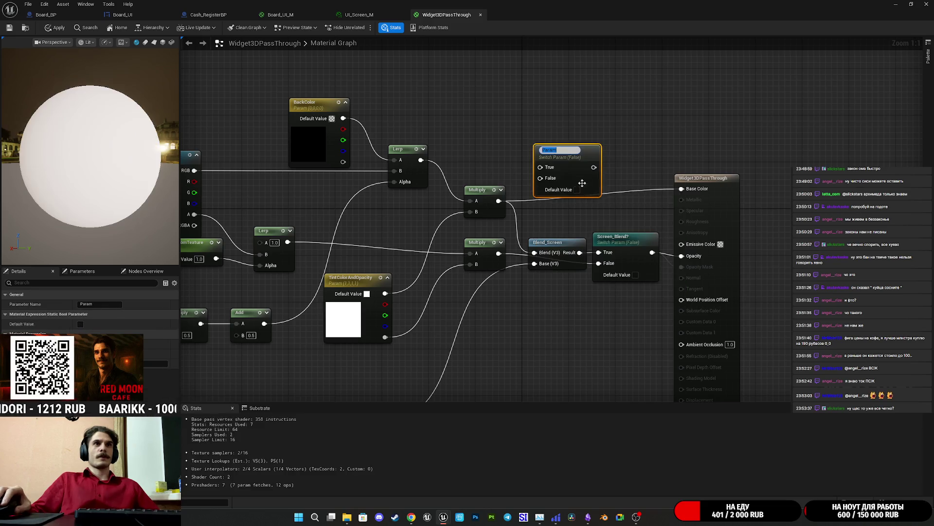
pyautogui.write('Emiss')
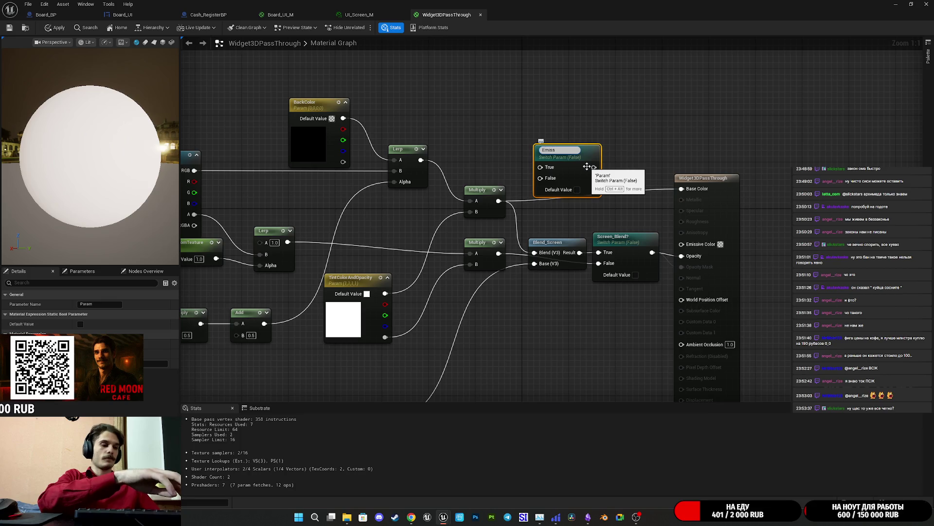
pyautogui.write('ive?')
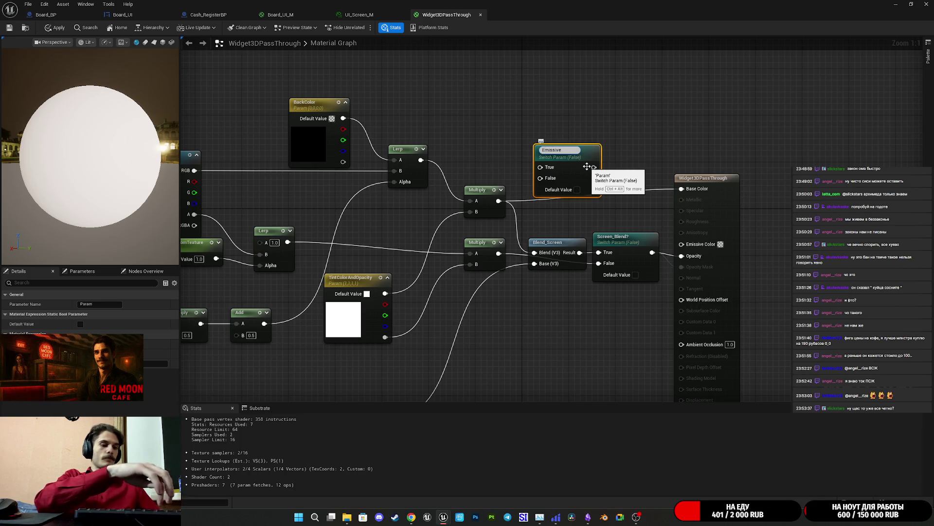
pyautogui.press('Return')
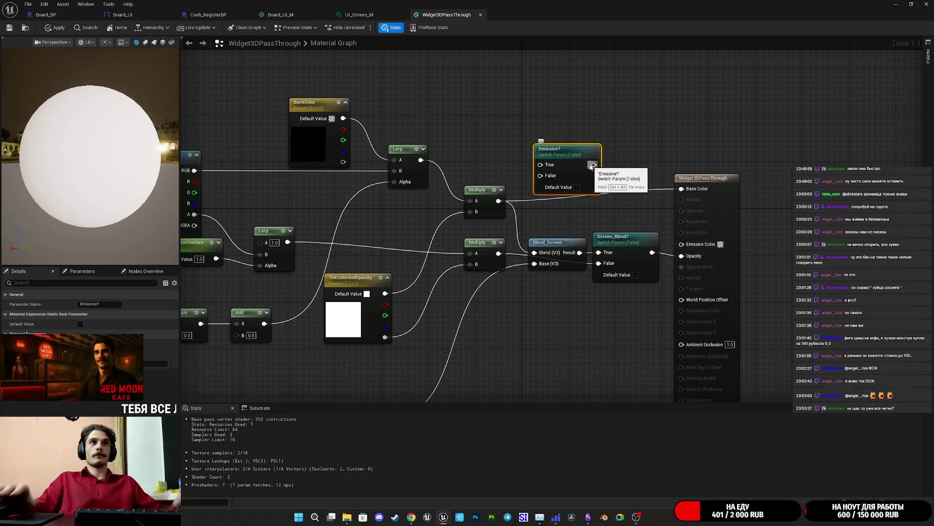
pyautogui.moveTo(499, 201)
pyautogui.mouseDown()
pyautogui.moveTo(542, 167)
pyautogui.moveTo(688, 258)
pyautogui.moveTo(699, 248)
pyautogui.mouseUp()
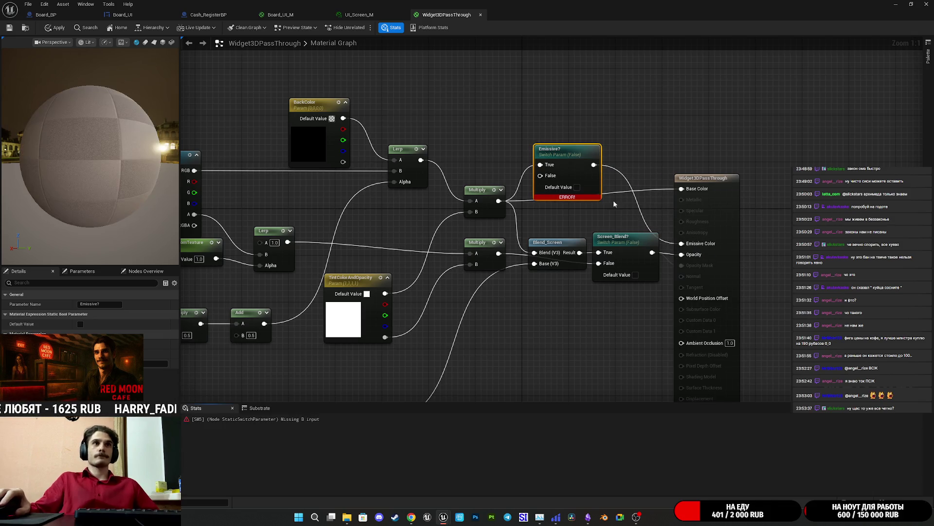
pyautogui.moveTo(587, 183); pyautogui.dragTo(646, 205)
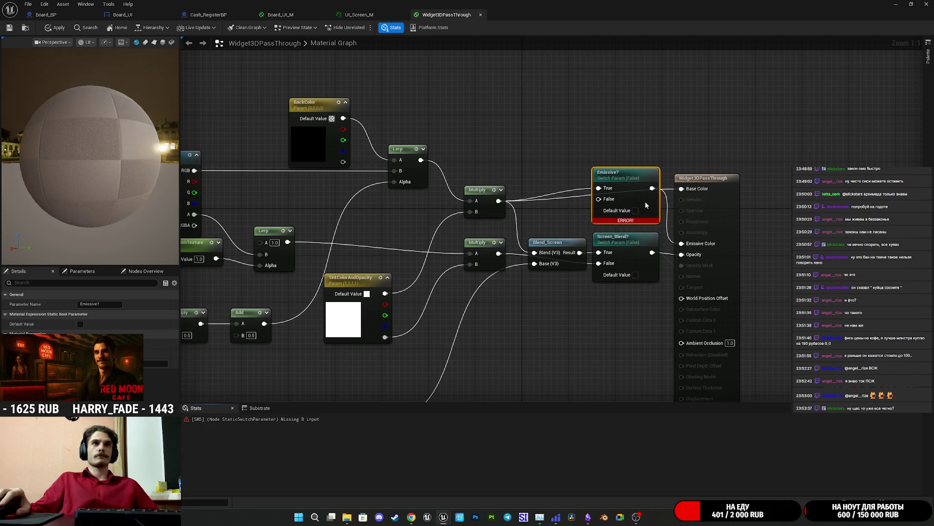
# Feed a constant 0 into the Emissive? switch's False input and default the switch to true
pyautogui.click(504, 124)
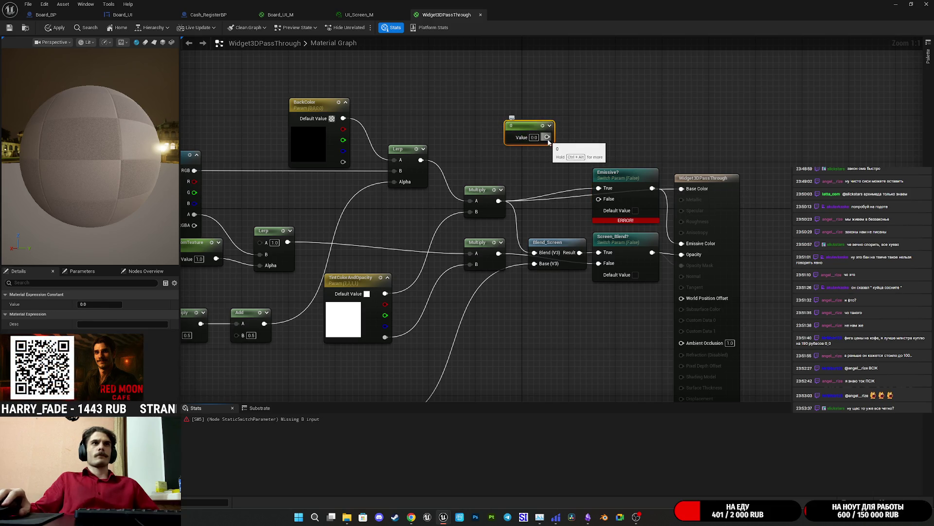
pyautogui.press('Delete')
pyautogui.click(346, 352)
pyautogui.moveTo(385, 361)
pyautogui.mouseDown()
pyautogui.moveTo(486, 246)
pyautogui.moveTo(616, 143)
pyautogui.mouseUp()
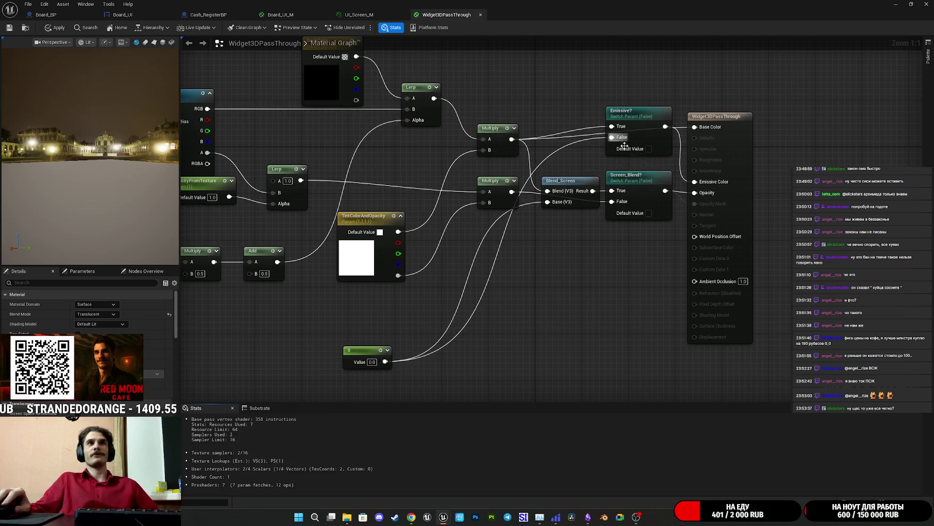
pyautogui.click(648, 148)
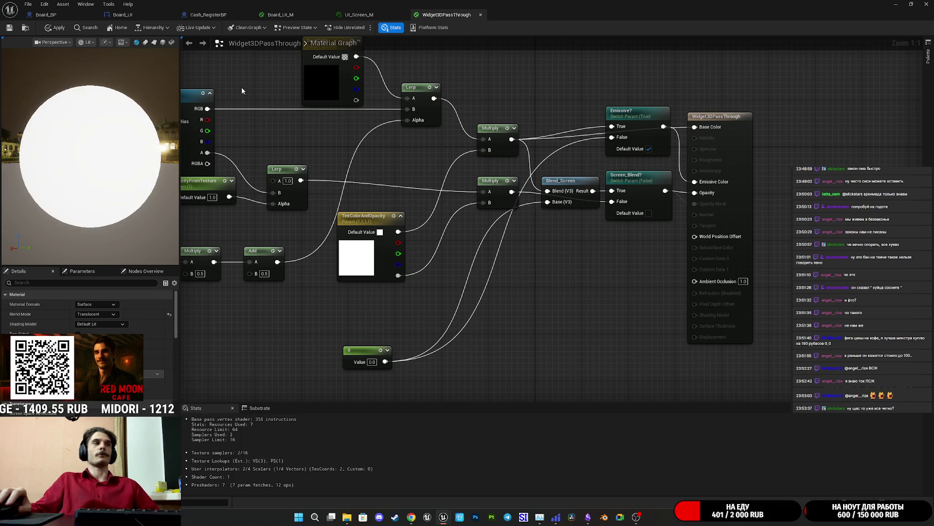
# Apply and save the Widget3DPassThrough material
pyautogui.click(9, 29)
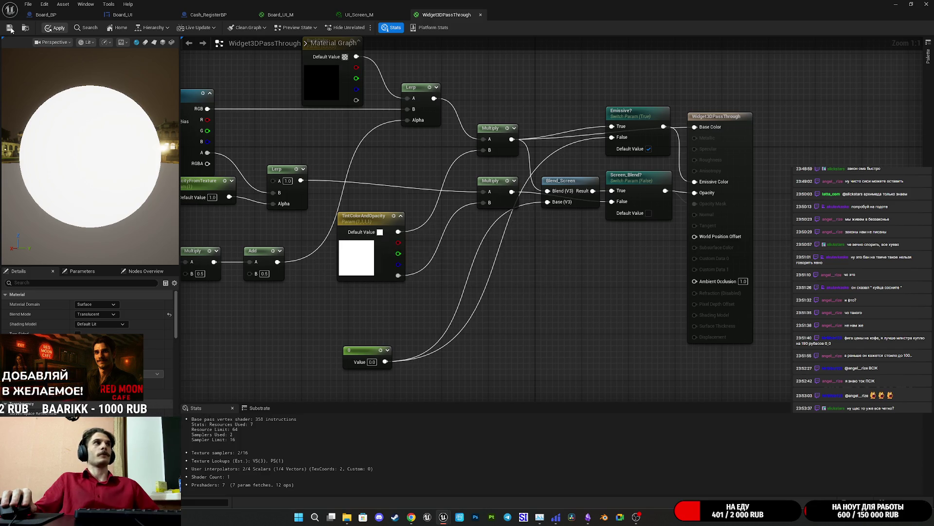
pyautogui.click(10, 28)
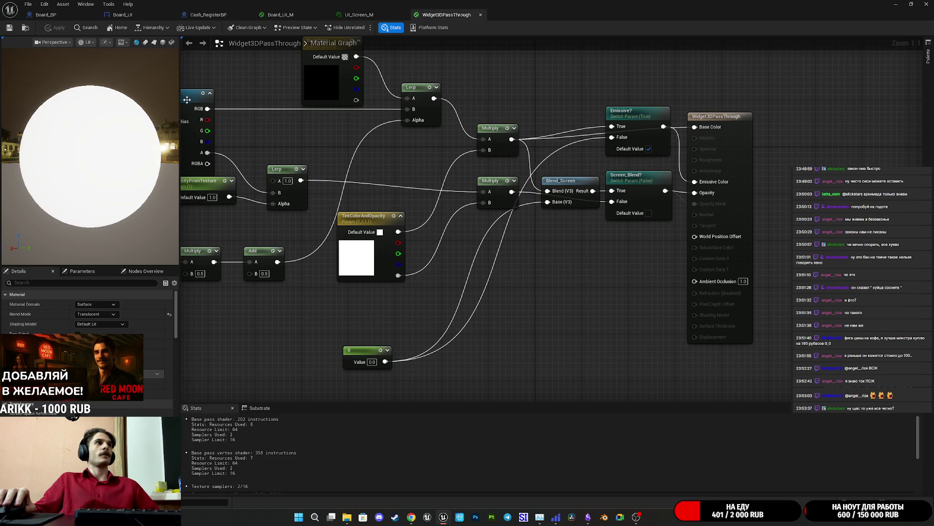
pyautogui.click(370, 16)
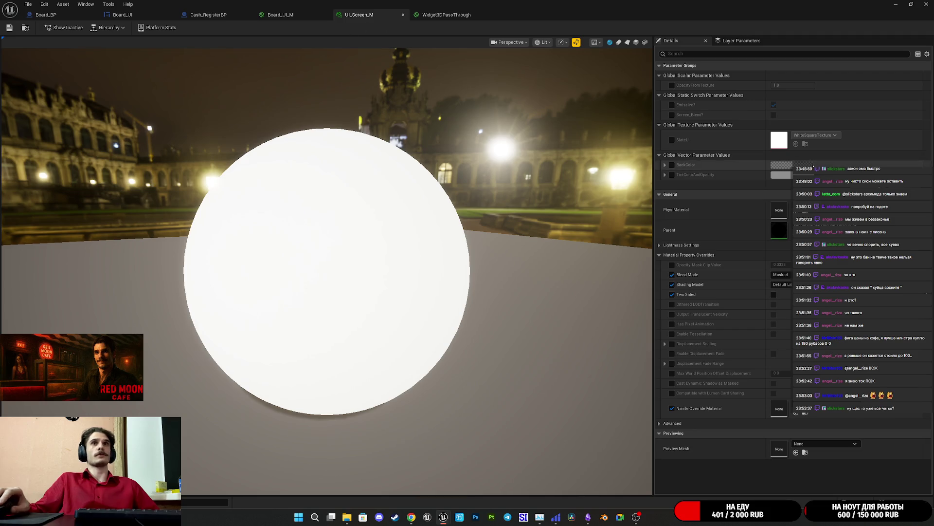
# Override UI_Screen_M with Emissive? off and Screen_Blend? on, save it, then open Board_BP's event graph
pyautogui.click(672, 105)
pyautogui.click(773, 106)
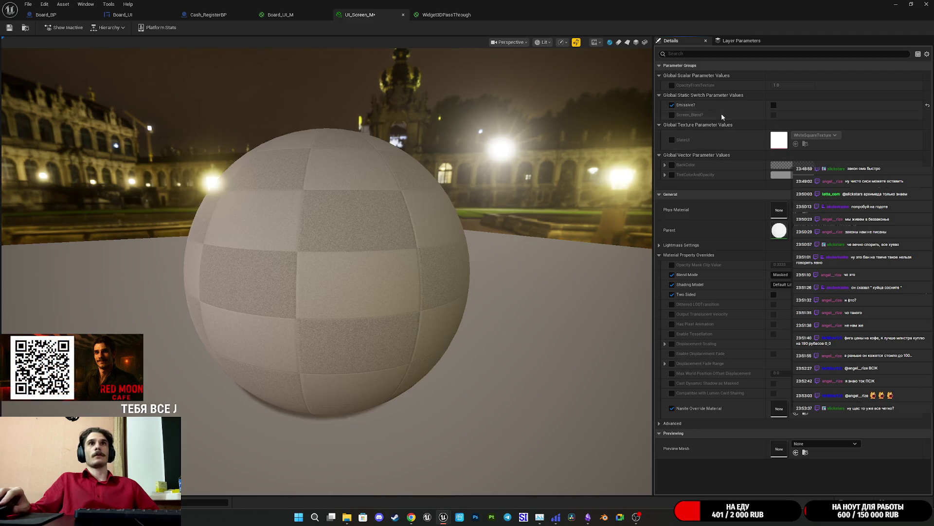
pyautogui.click(672, 115)
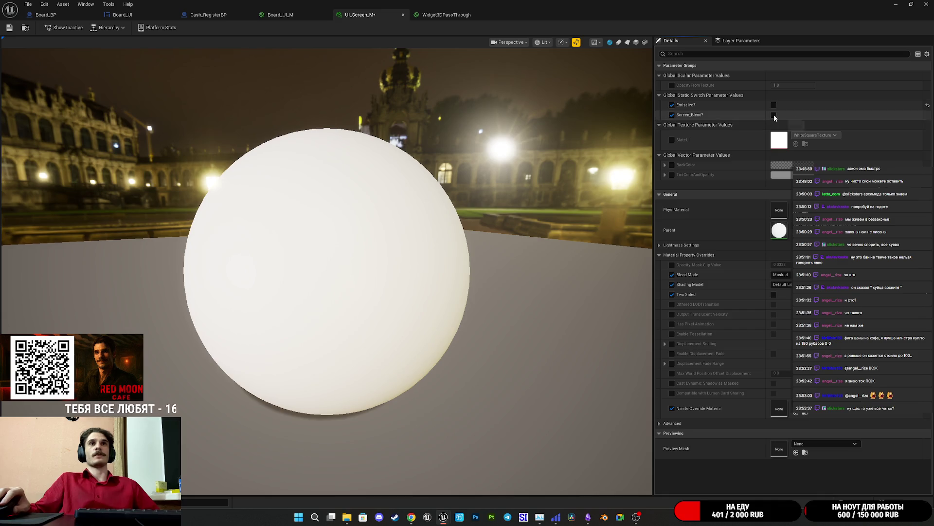
pyautogui.click(774, 114)
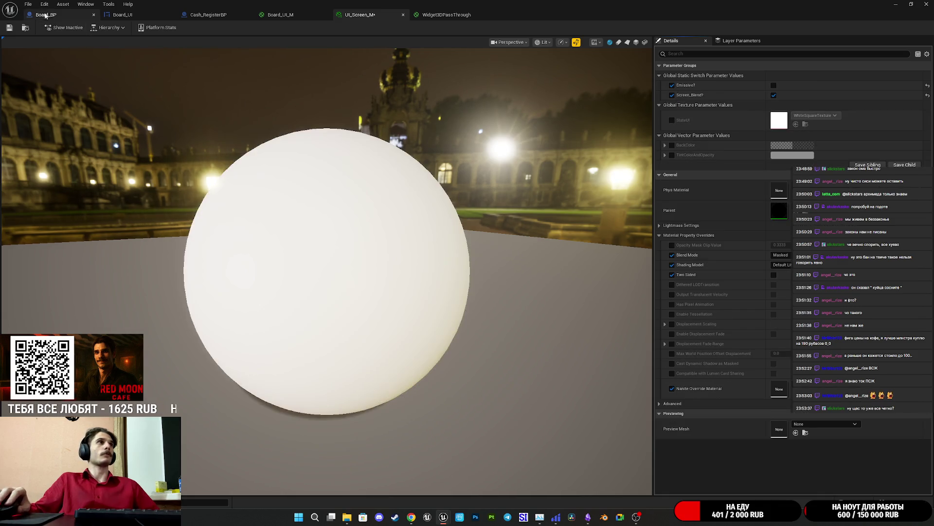
pyautogui.click(10, 28)
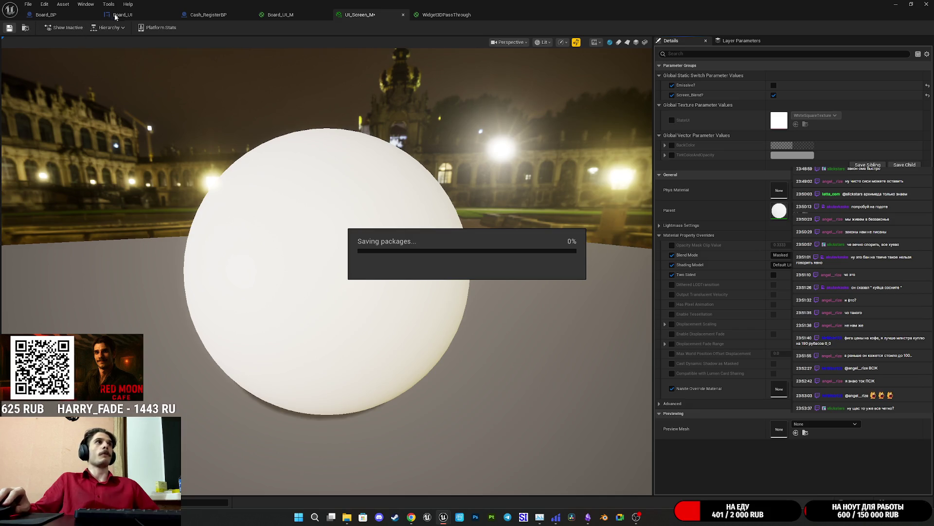
pyautogui.click(116, 15)
pyautogui.click(48, 14)
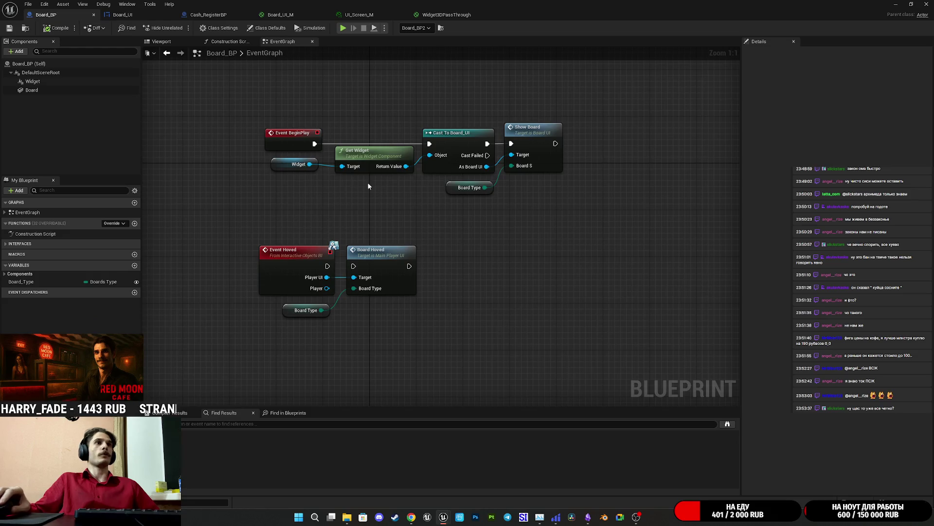
# Preview the board in Board_BP's viewport, then orbit the level camera to the wall menu board
pyautogui.click(160, 43)
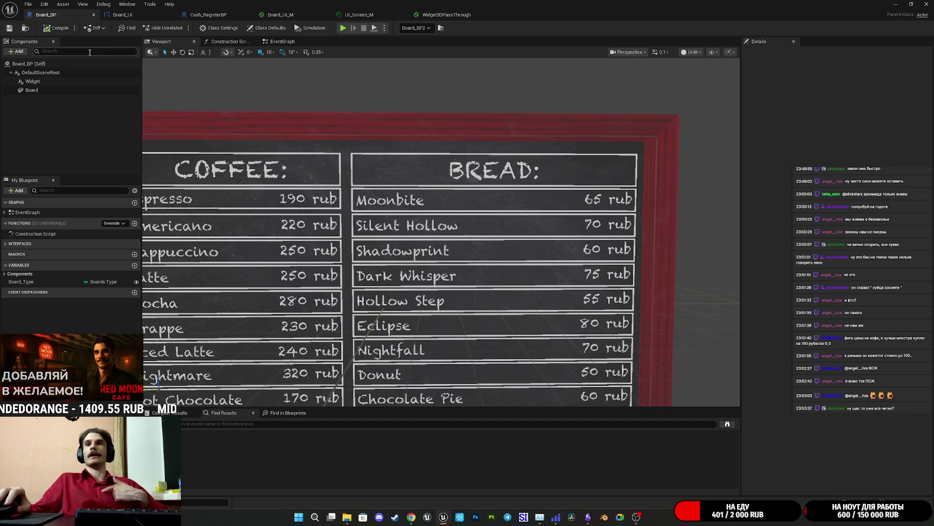
pyautogui.click(896, 4)
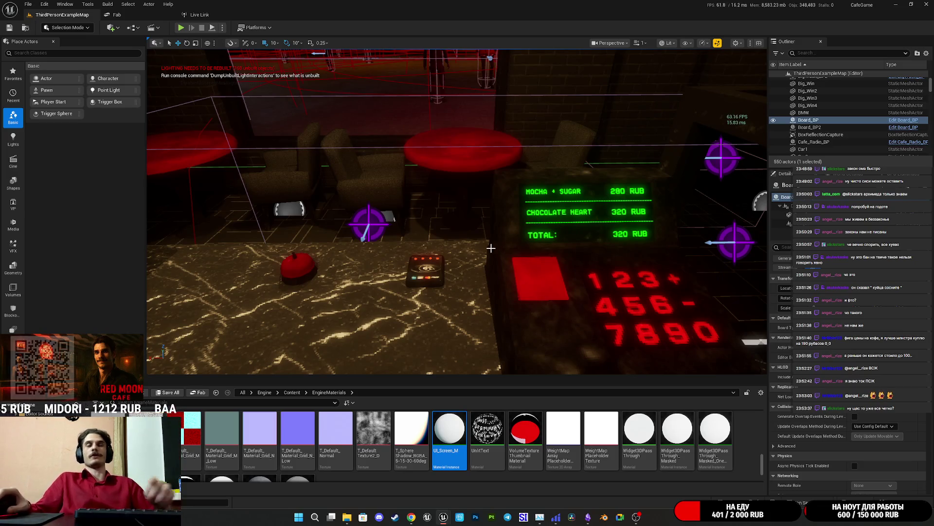
pyautogui.moveTo(457, 211)
pyautogui.mouseDown()
pyautogui.moveTo(419, 216)
pyautogui.moveTo(385, 189)
pyautogui.mouseUp()
pyautogui.scroll(-5, 549, 120)
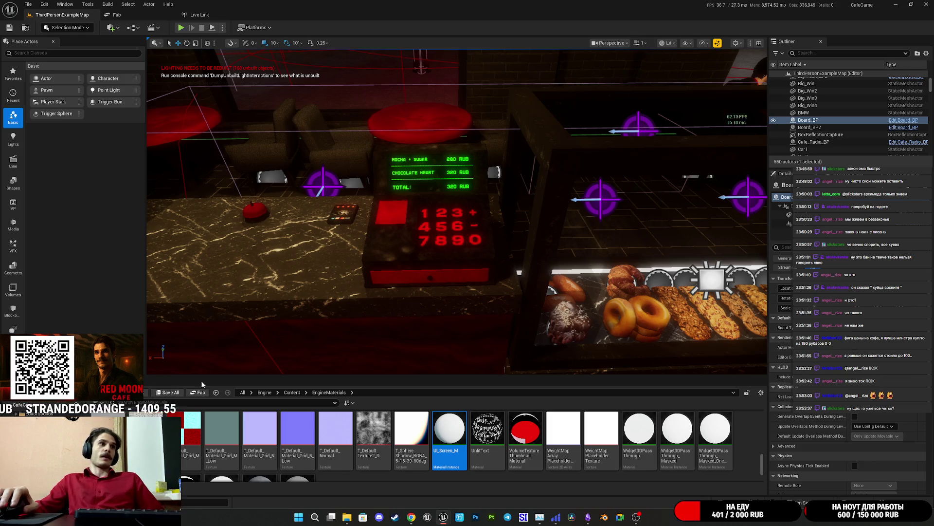
pyautogui.moveTo(463, 249); pyautogui.dragTo(462, 249)
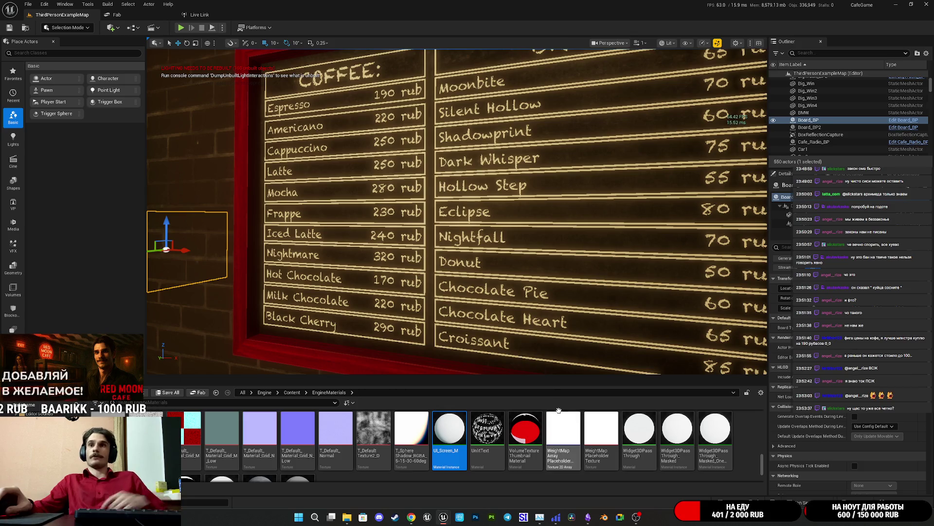
# Bring the Board_BP editor back and go through Board_UI_M to the UI_Screen_M instance
pyautogui.click(479, 482)
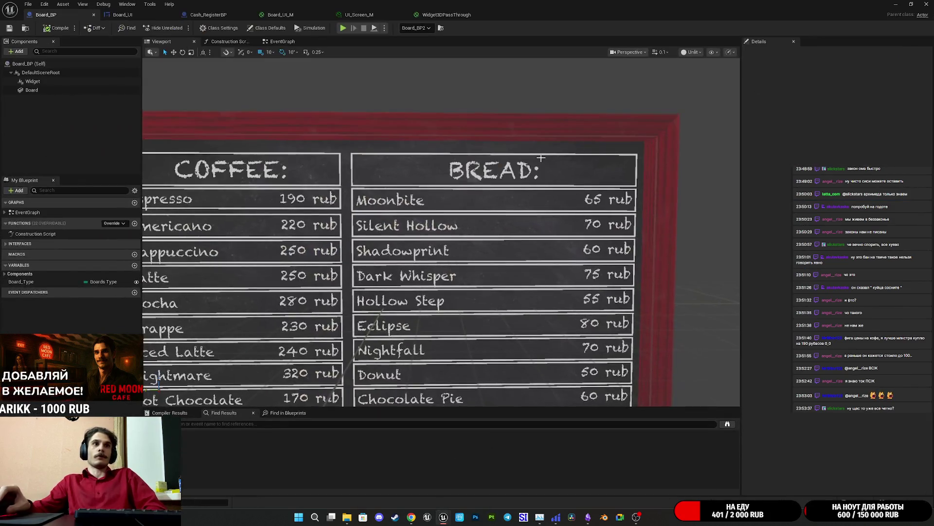
pyautogui.click(315, 17)
pyautogui.click(360, 17)
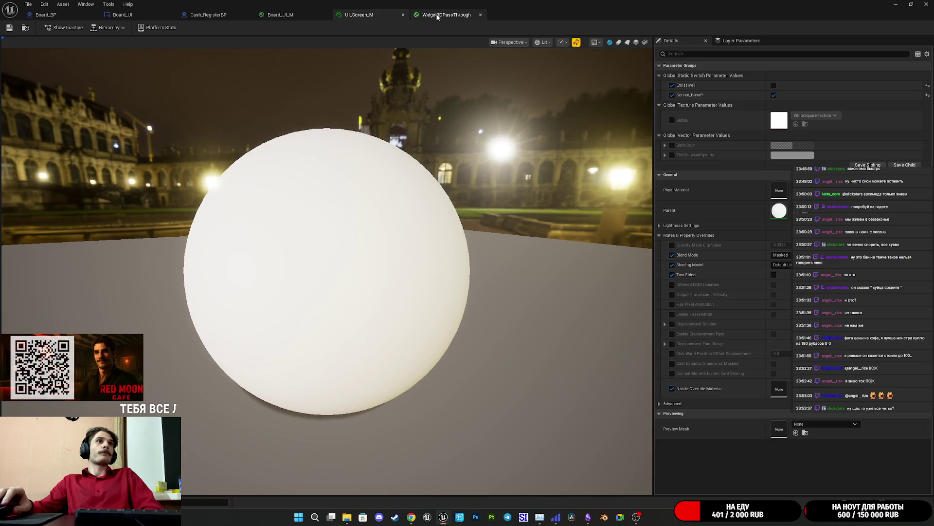
# Enable Dither Opacity Mask on the Widget3DPassThrough material's output node
pyautogui.click(447, 15)
pyautogui.moveTo(624, 255); pyautogui.dragTo(554, 287)
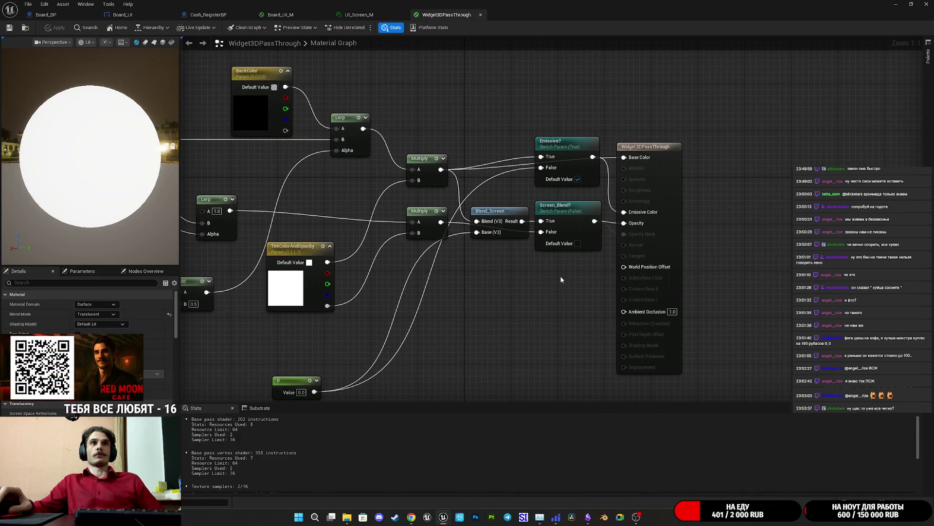
pyautogui.click(670, 242)
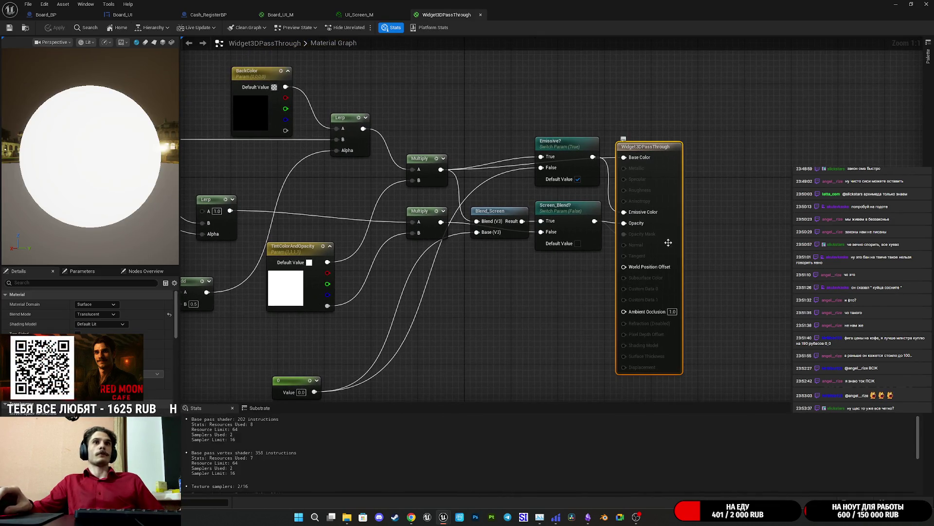
pyautogui.scroll(-5, 88, 312)
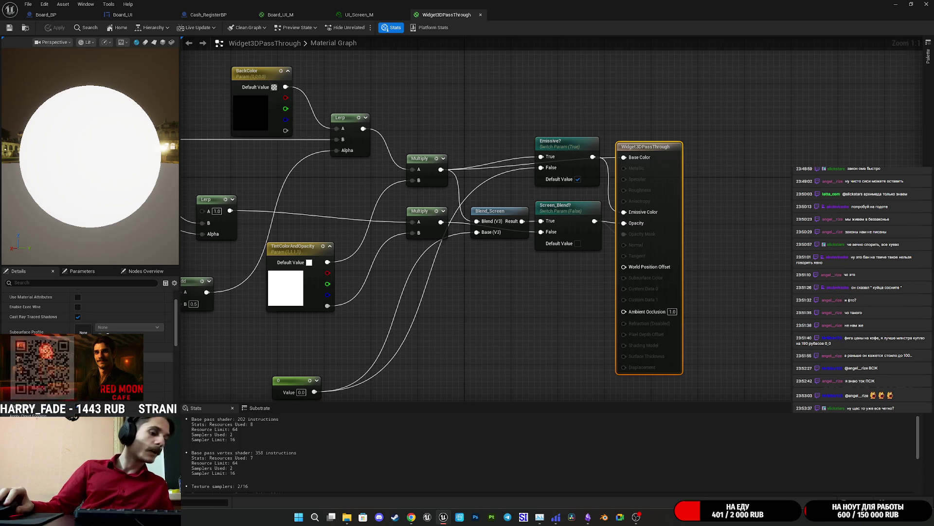
pyautogui.write('a')
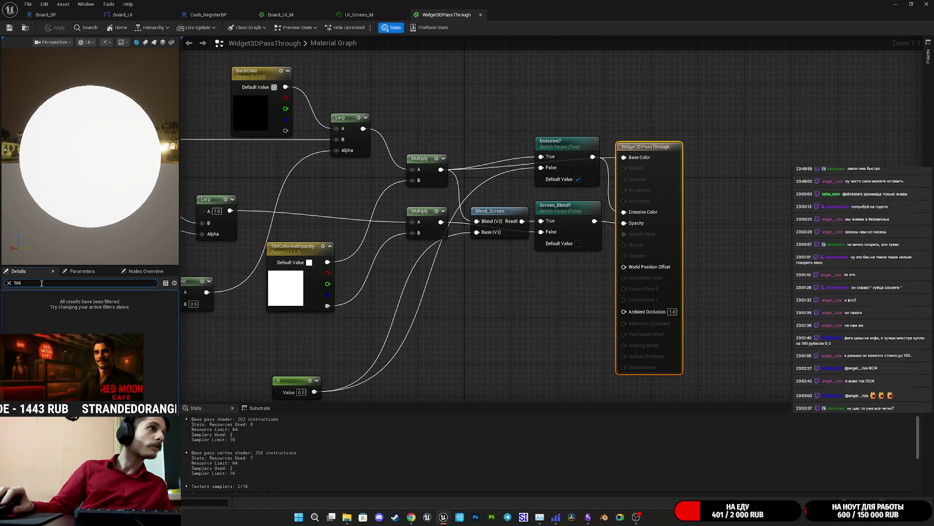
pyautogui.press('BackSpace')
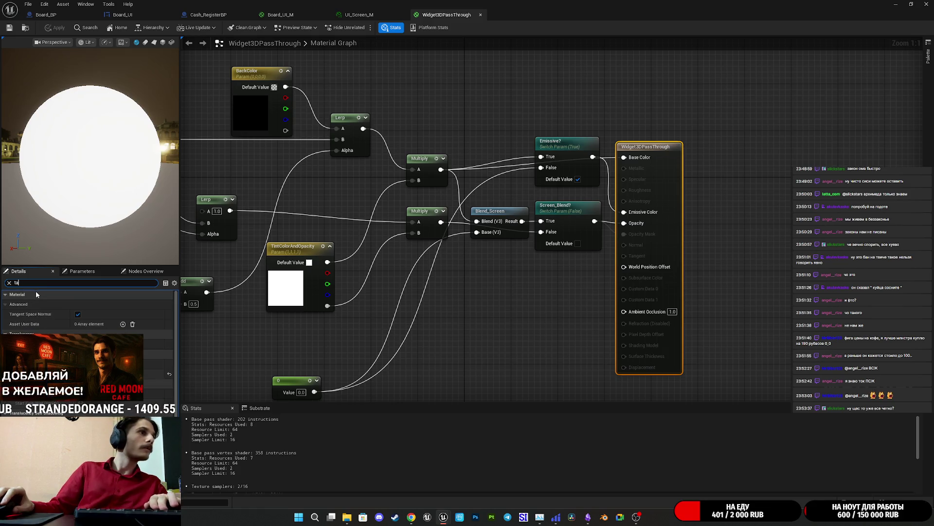
pyautogui.press('BackSpace')
pyautogui.write('em')
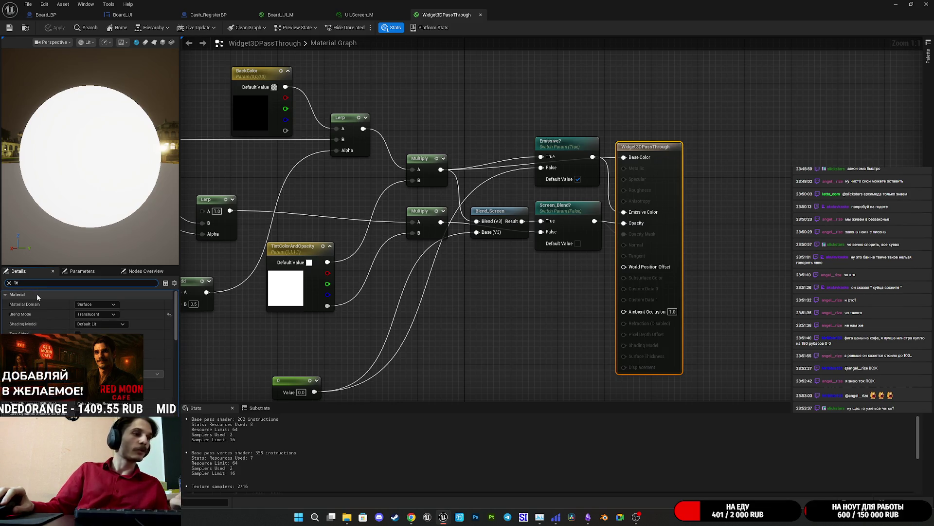
pyautogui.press('BackSpace')
pyautogui.press('BackSpace')
pyautogui.press('BackSpace')
pyautogui.write('op')
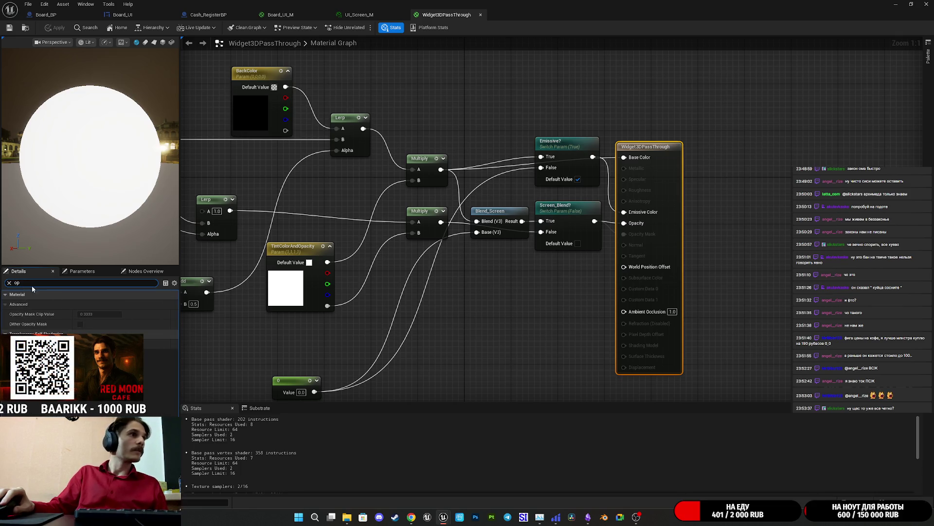
pyautogui.click(80, 323)
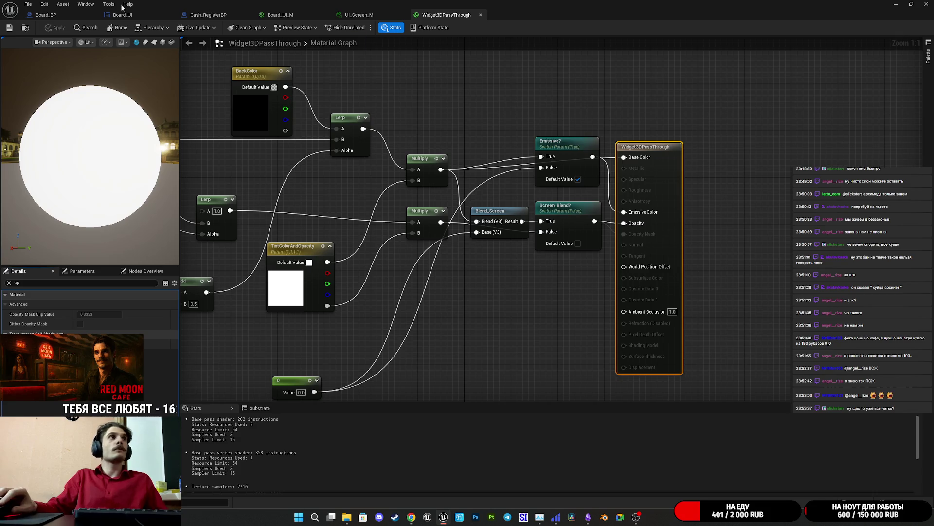
# Return to UI_Screen_M and briefly expand then collapse its Lightmass Settings
pyautogui.click(360, 14)
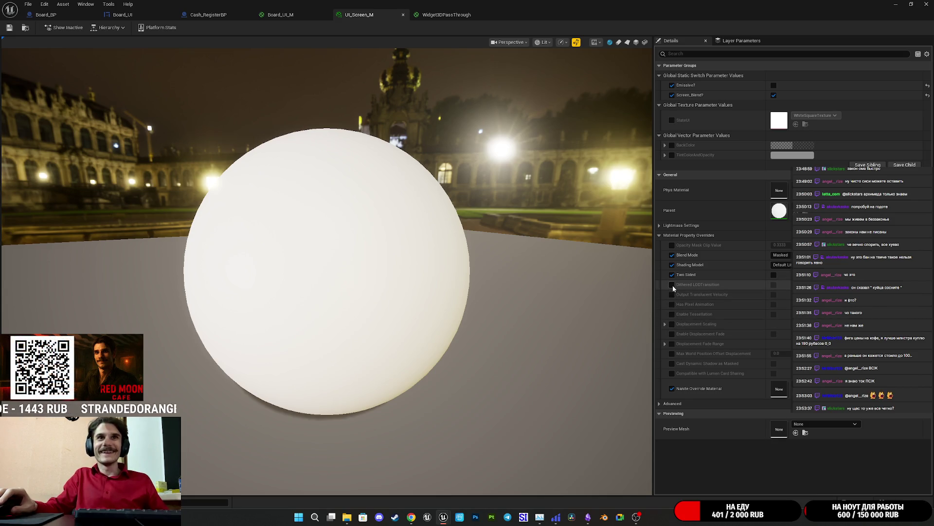
pyautogui.click(660, 225)
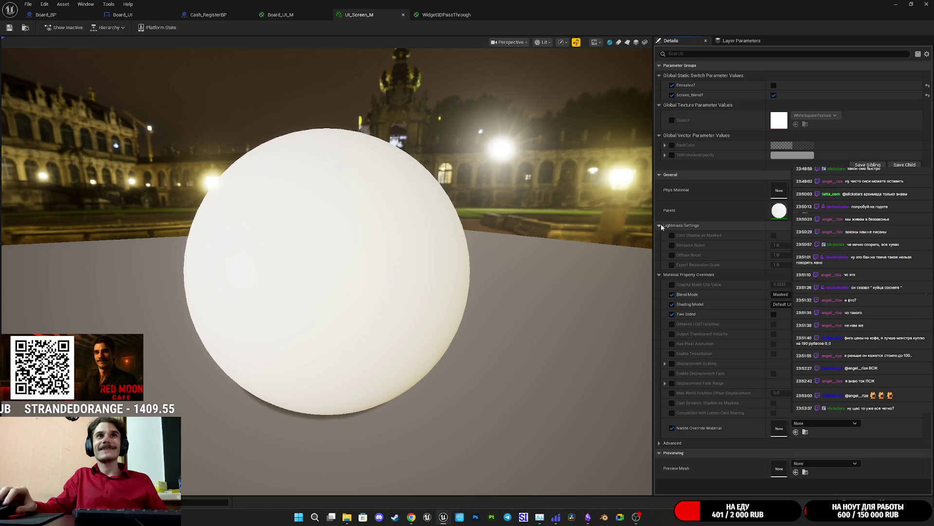
pyautogui.click(660, 225)
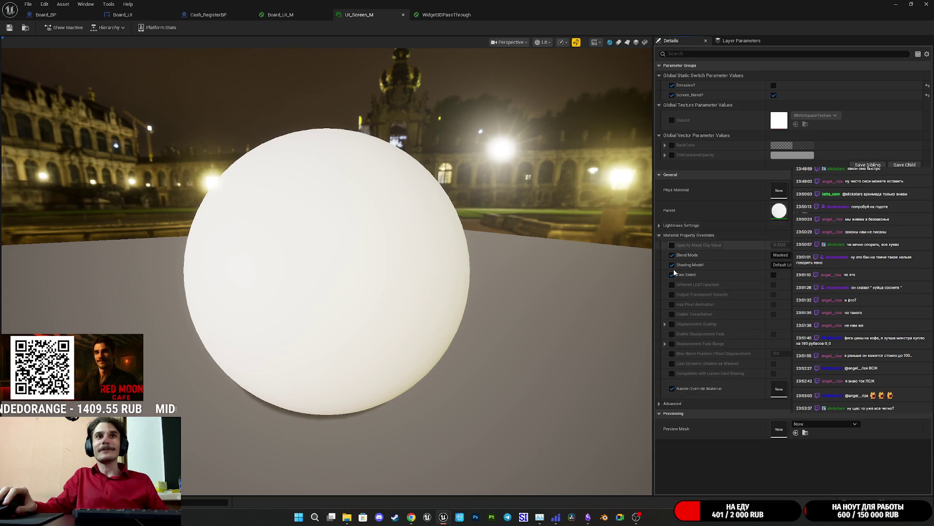
# Search UI_Screen_M's settings for 'deth', clear the search, and switch to the web browser
pyautogui.click(660, 404)
pyautogui.click(659, 404)
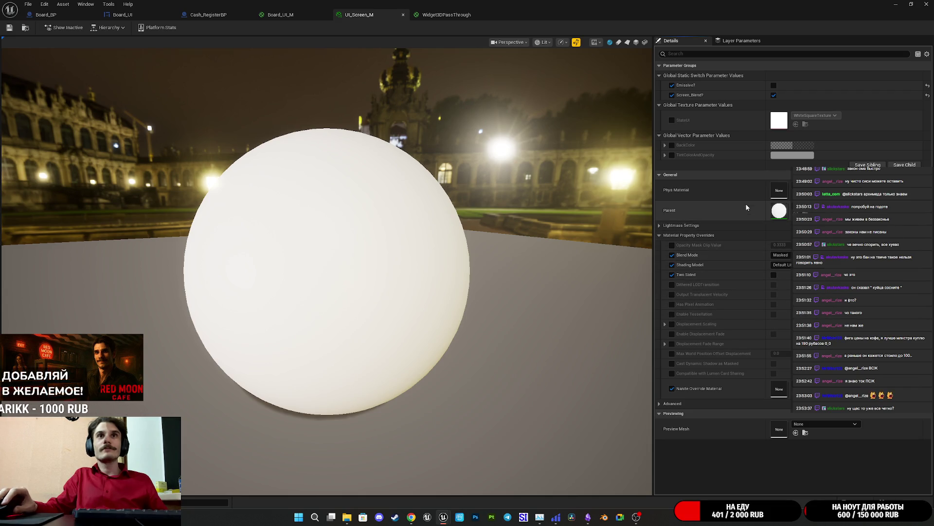
pyautogui.click(679, 54)
pyautogui.write('de')
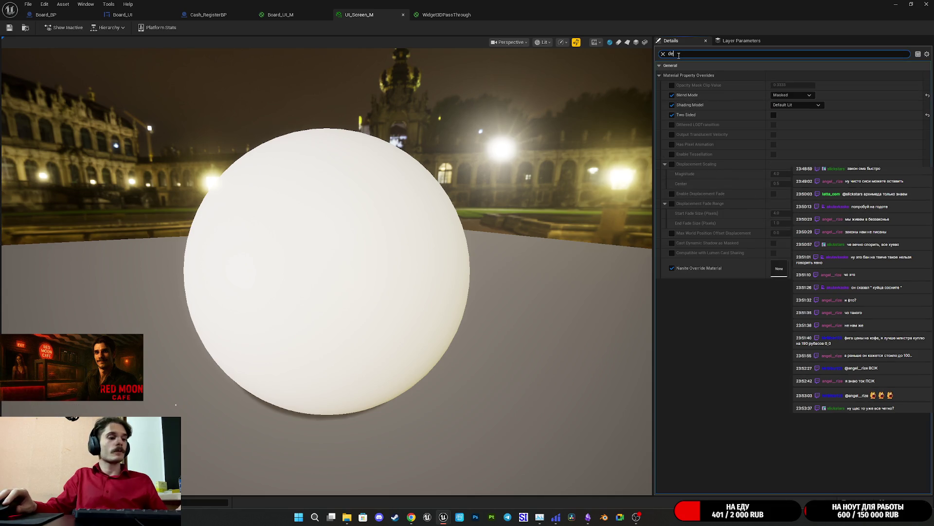
pyautogui.write('th')
pyautogui.hotkey('ctrl', 'a')
pyautogui.press('BackSpace')
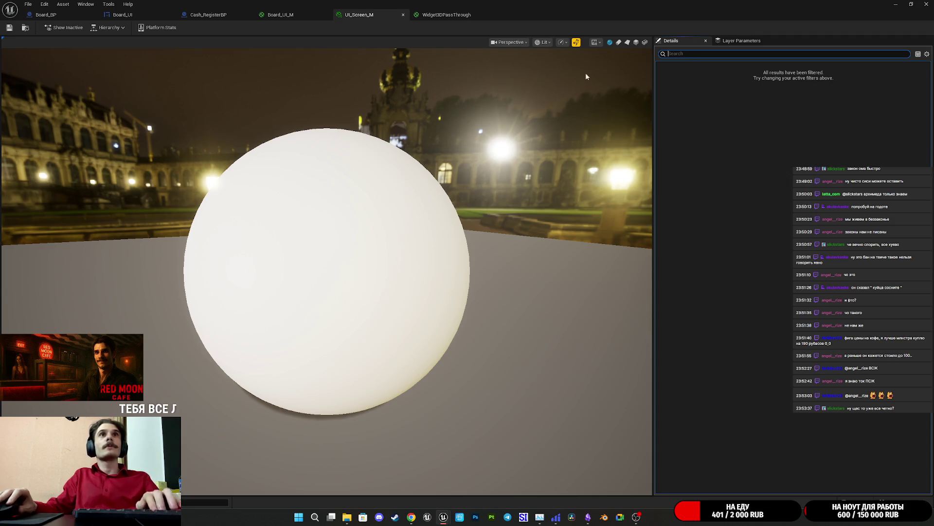
pyautogui.click(411, 517)
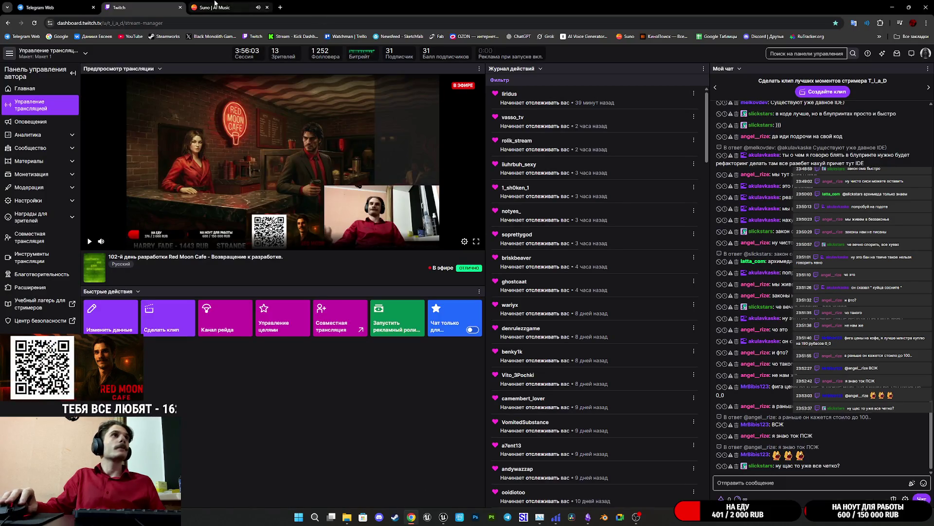
# Play several Watchman (Cover) track previews in Suno
pyautogui.click(214, 7)
pyautogui.scroll(-5, 350, 336)
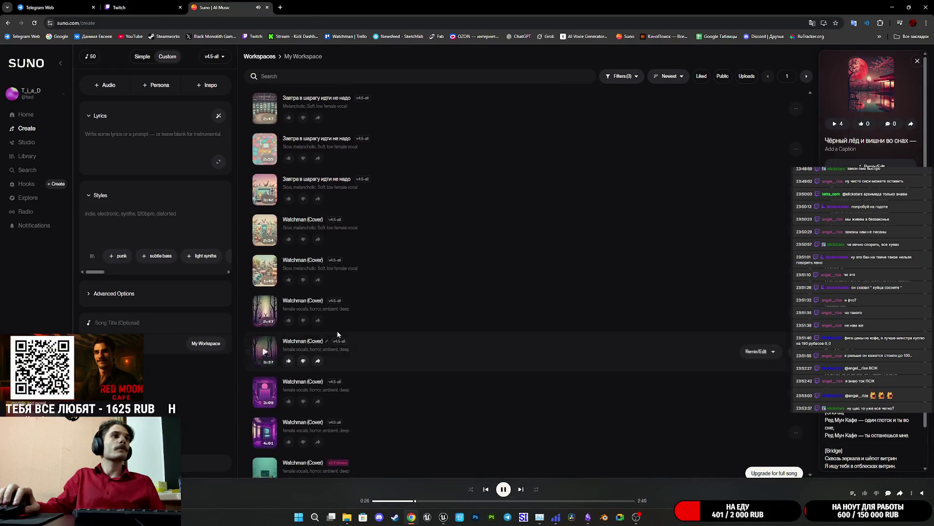
pyautogui.click(269, 304)
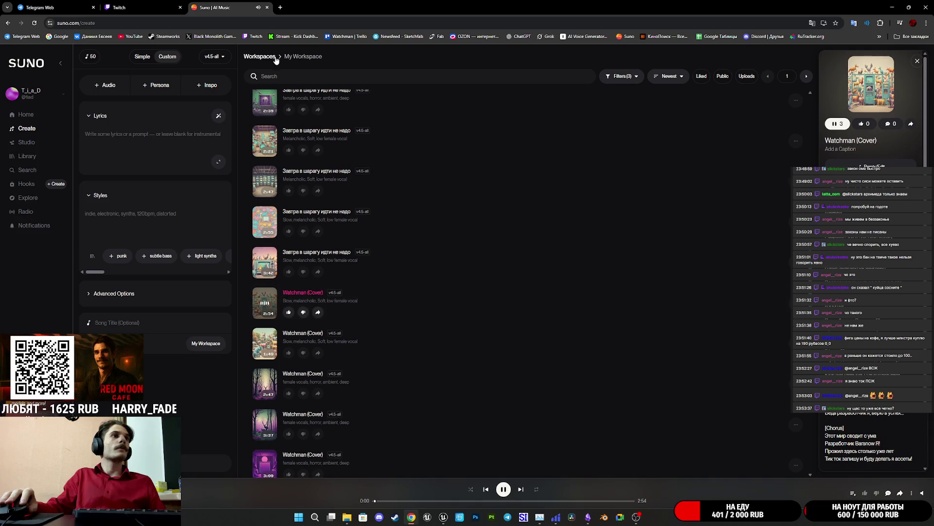
pyautogui.scroll(-3, 265, 262)
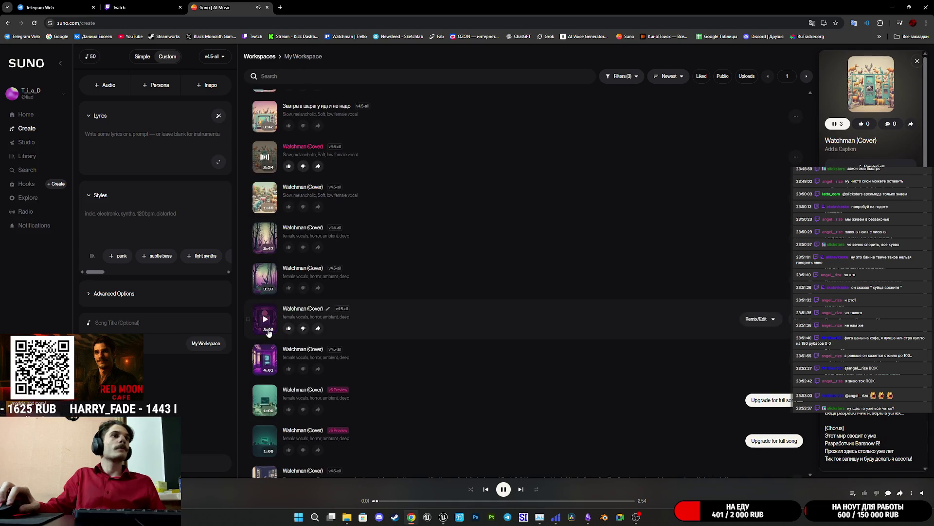
pyautogui.click(263, 392)
pyautogui.scroll(-5, 277, 404)
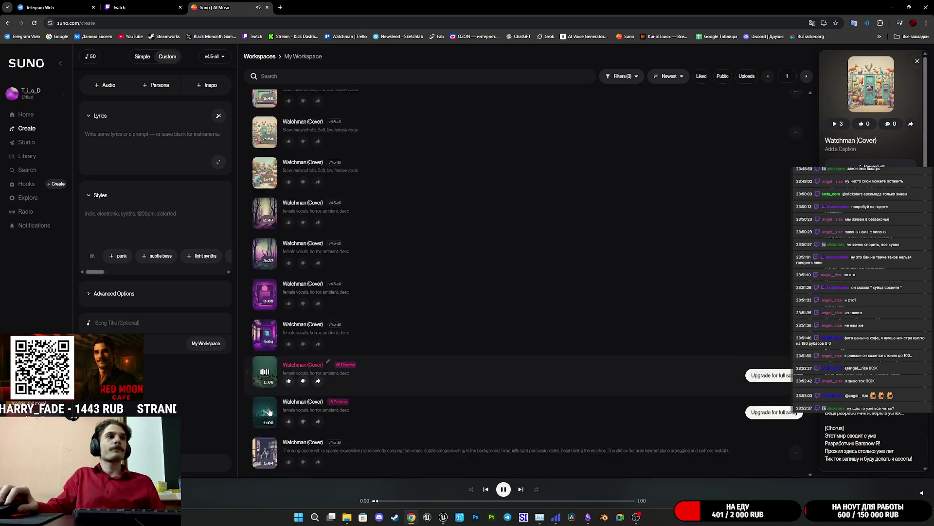
pyautogui.scroll(-4, 272, 386)
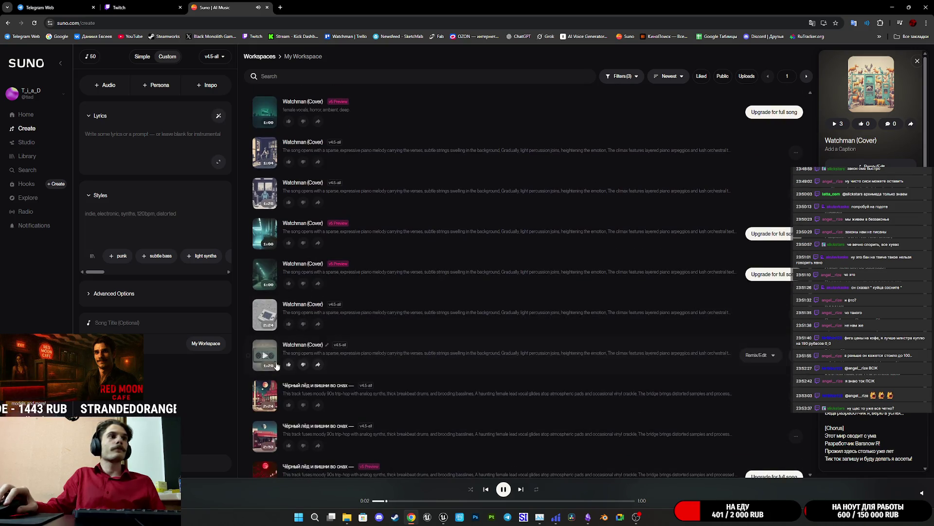
pyautogui.scroll(4, 271, 371)
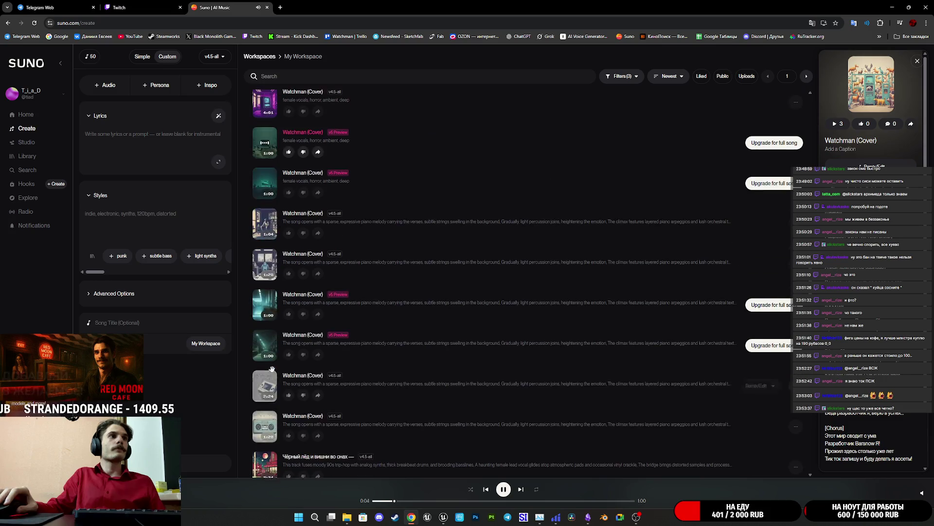
pyautogui.scroll(-2, 283, 263)
pyautogui.click(268, 237)
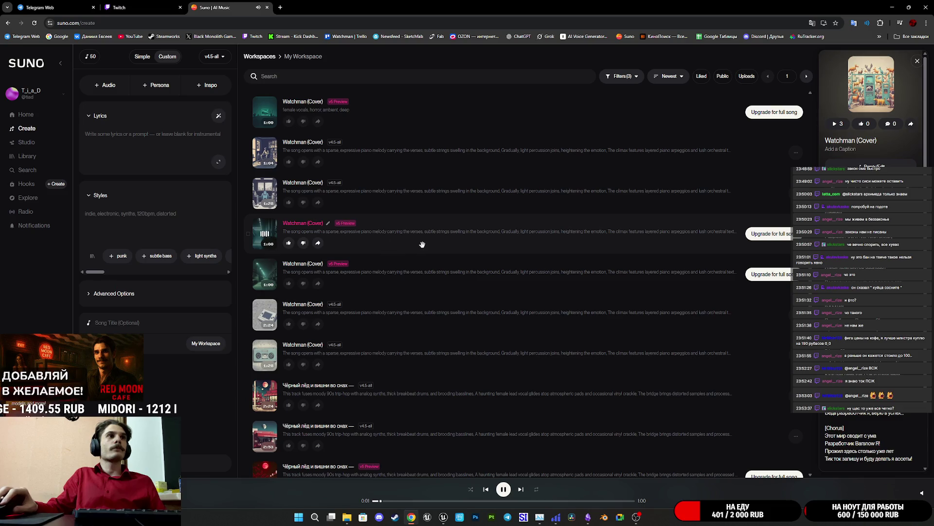
pyautogui.click(264, 275)
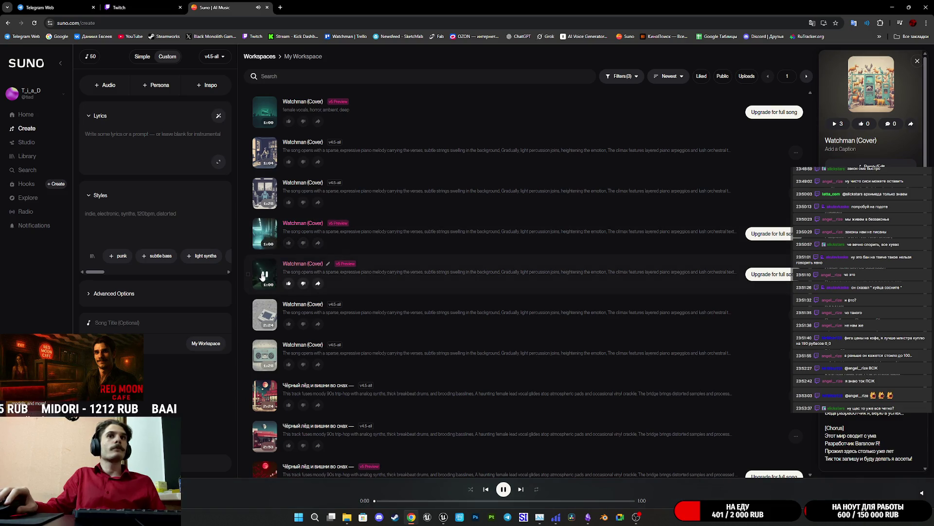
pyautogui.scroll(-2, 263, 292)
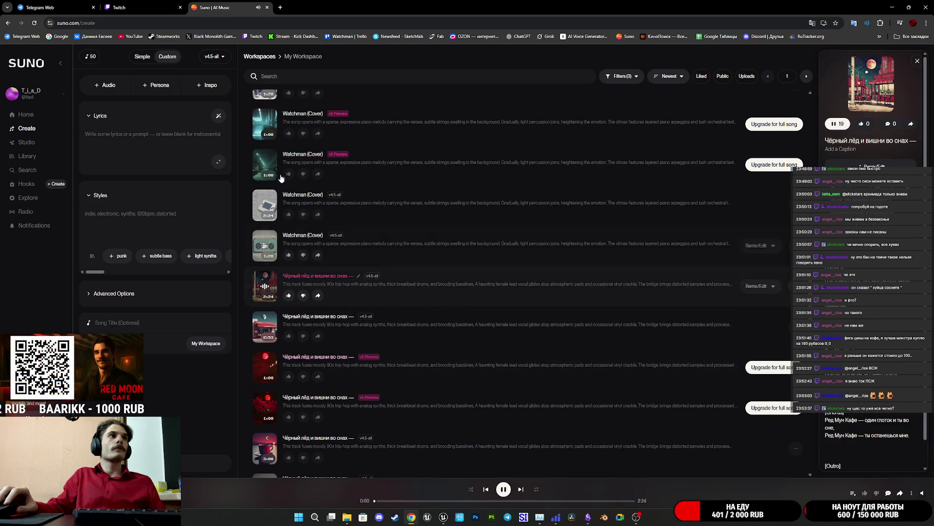
# Return to the Twitch stream manager, then bring the Unreal editor back to the front
pyautogui.click(151, 3)
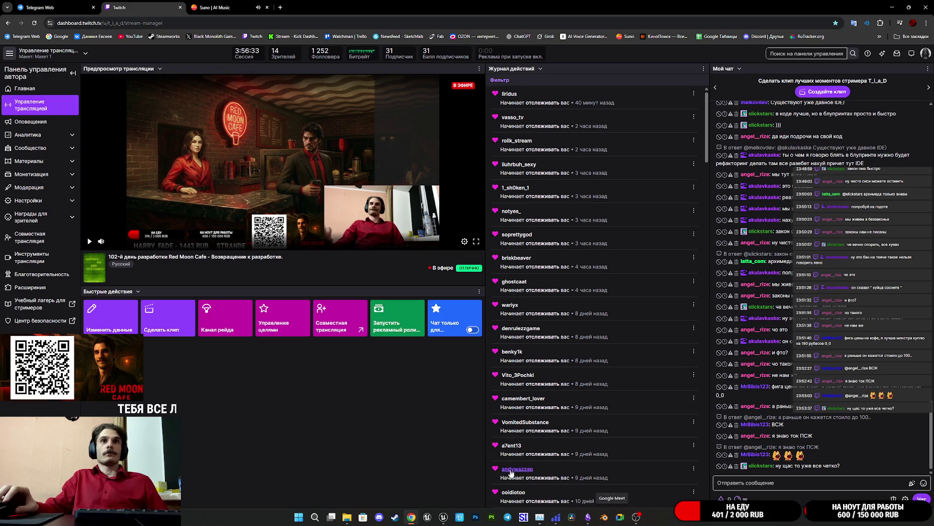
pyautogui.moveTo(443, 517)
pyautogui.click(485, 482)
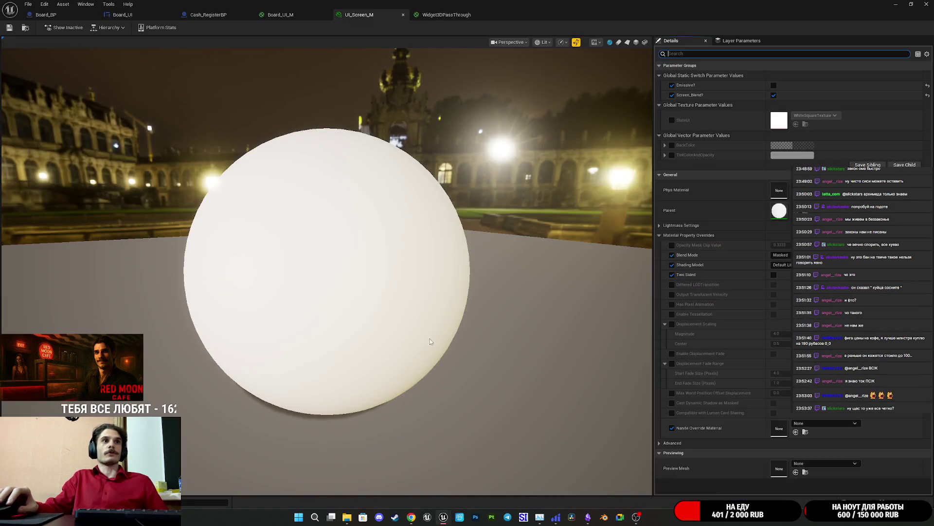
# Save, open the Widget3DPassThrough graph, and move its output node further right
pyautogui.click(8, 28)
pyautogui.click(289, 15)
pyautogui.click(429, 15)
pyautogui.moveTo(454, 84); pyautogui.dragTo(425, 86)
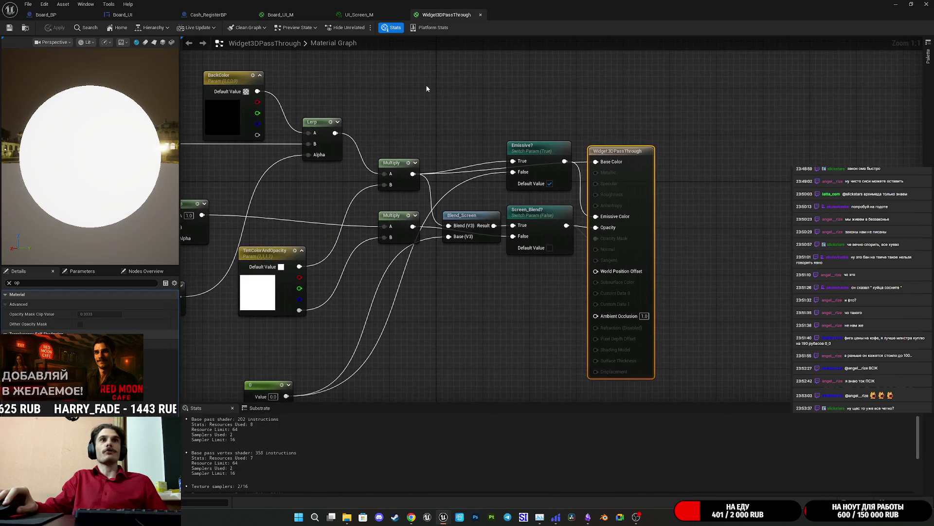
pyautogui.click(425, 86)
pyautogui.moveTo(625, 247)
pyautogui.mouseDown()
pyautogui.moveTo(696, 247)
pyautogui.moveTo(628, 256)
pyautogui.mouseUp()
# Add a DitherTemporalAA node to the Widget3DPassThrough graph via a 'dith' search
pyautogui.write('deth')
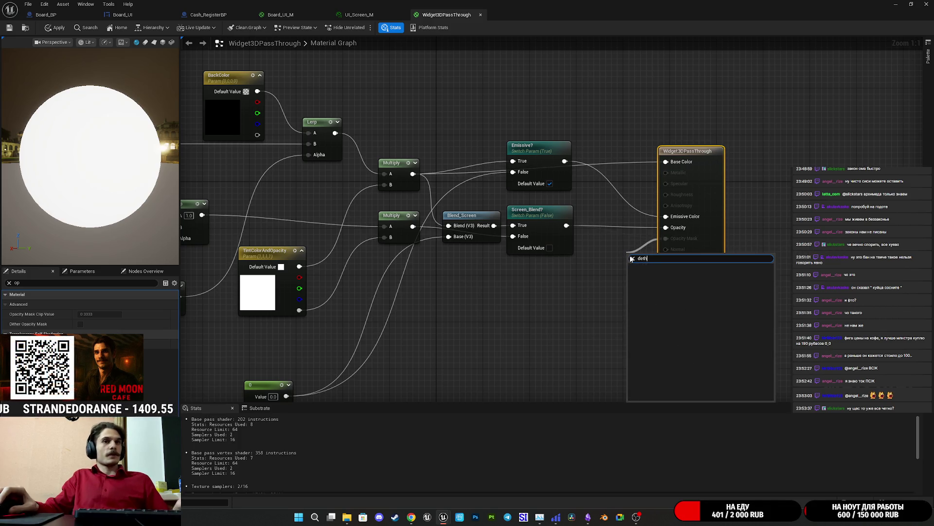
pyautogui.press('Escape')
pyautogui.rightClick(554, 295)
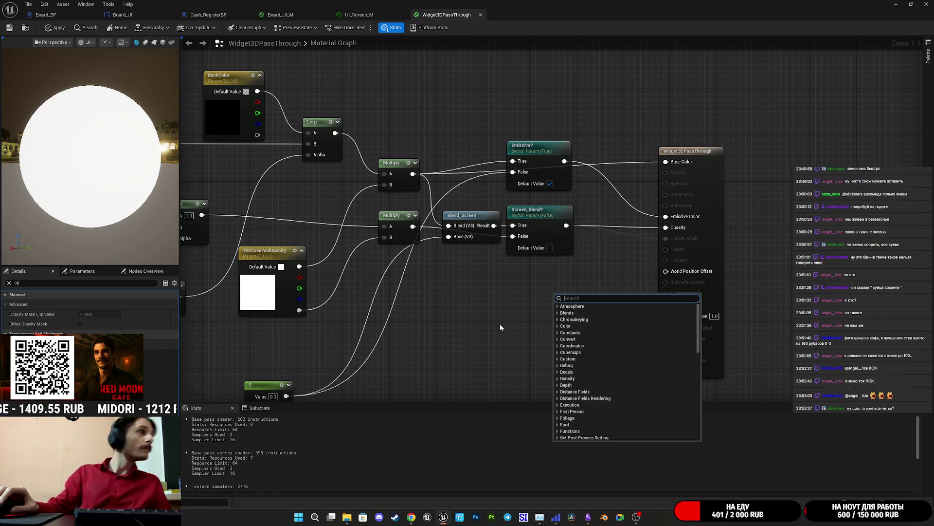
pyautogui.write('d')
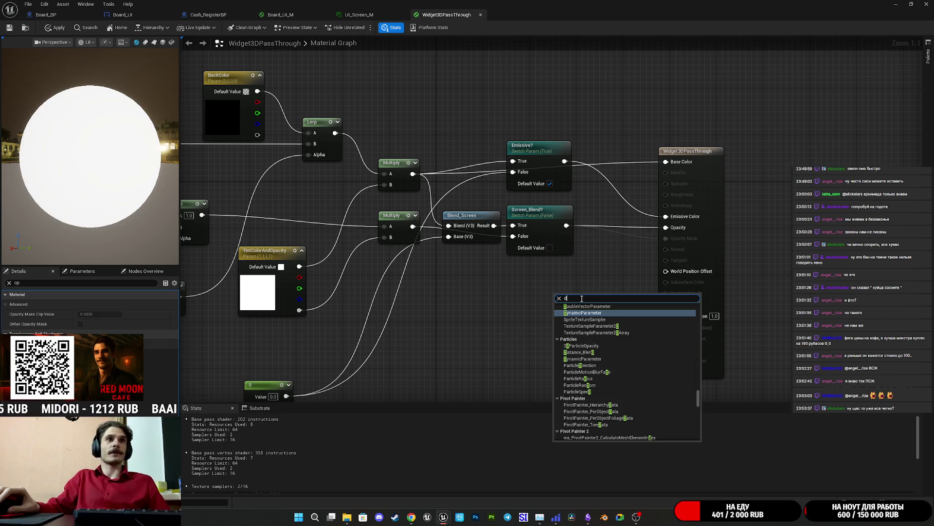
pyautogui.write('ith')
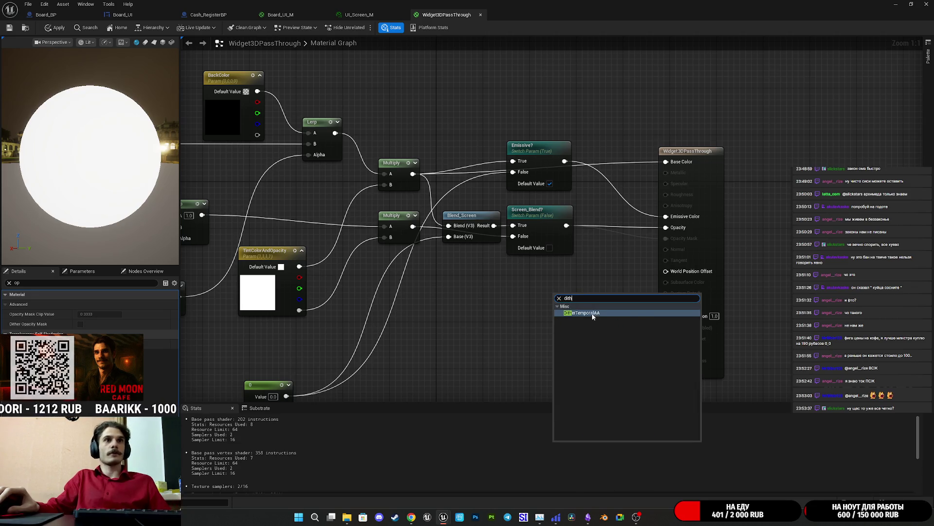
pyautogui.click(595, 314)
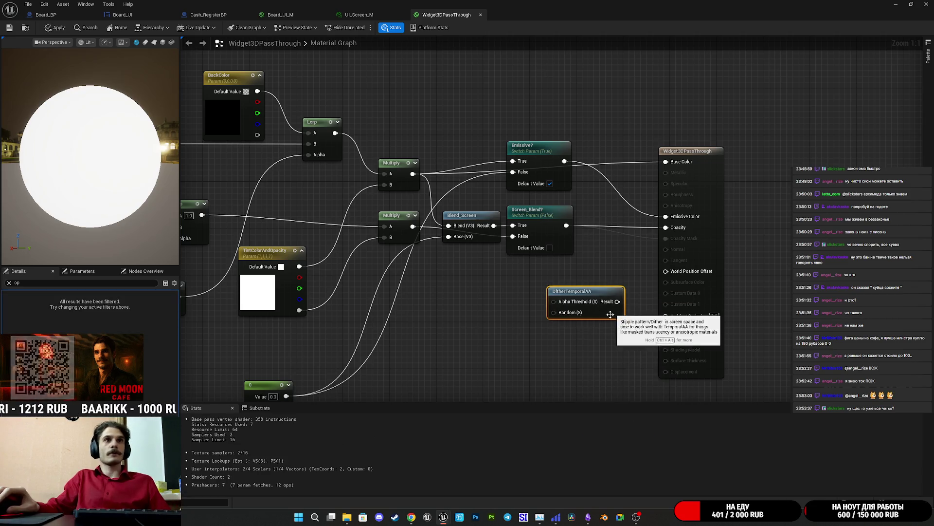
pyautogui.click(9, 283)
pyautogui.click(359, 15)
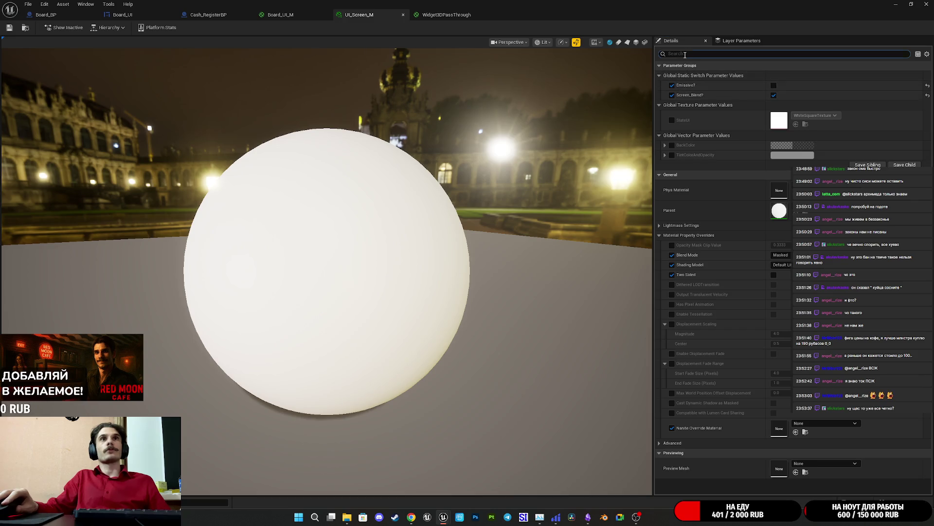
# Wire DitherTemporalAA to Opacity Mask with Screen_Blend into Alpha Threshold, save, and check Board_BP
pyautogui.click(686, 54)
pyautogui.write('di')
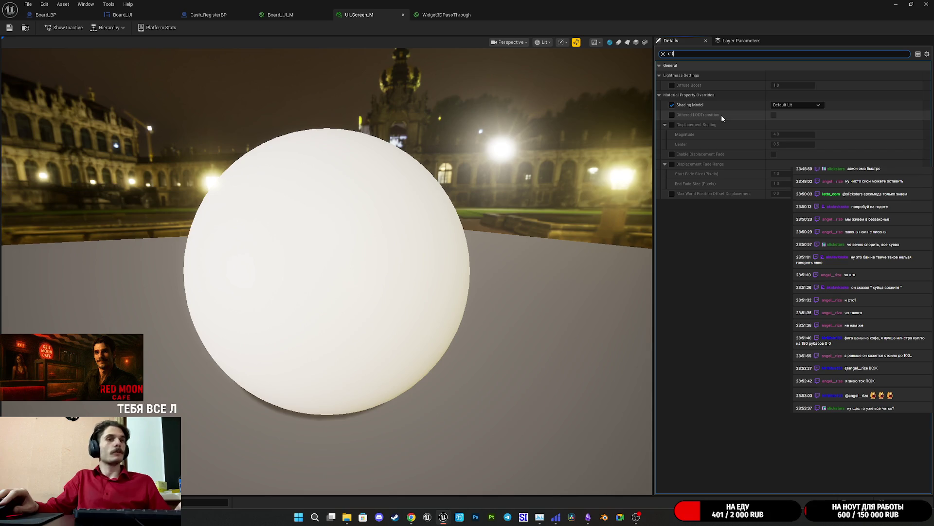
pyautogui.write('t')
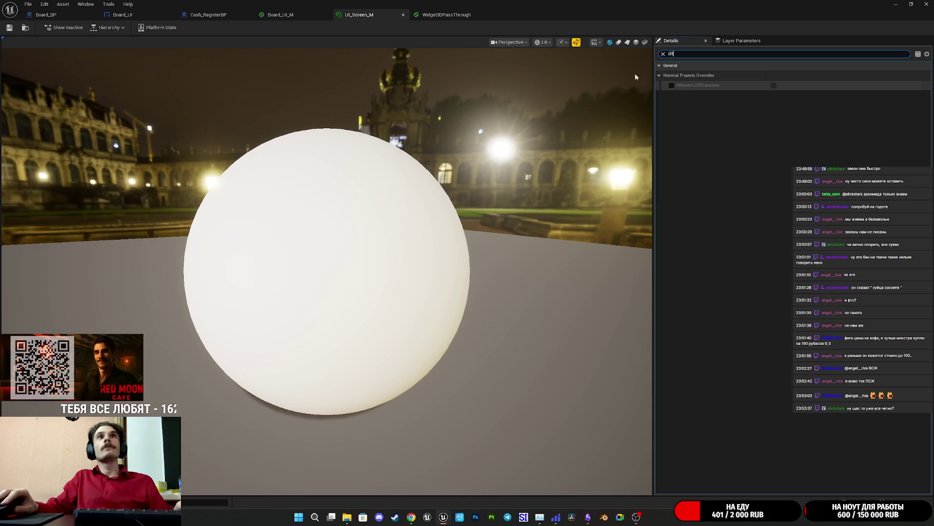
pyautogui.click(446, 15)
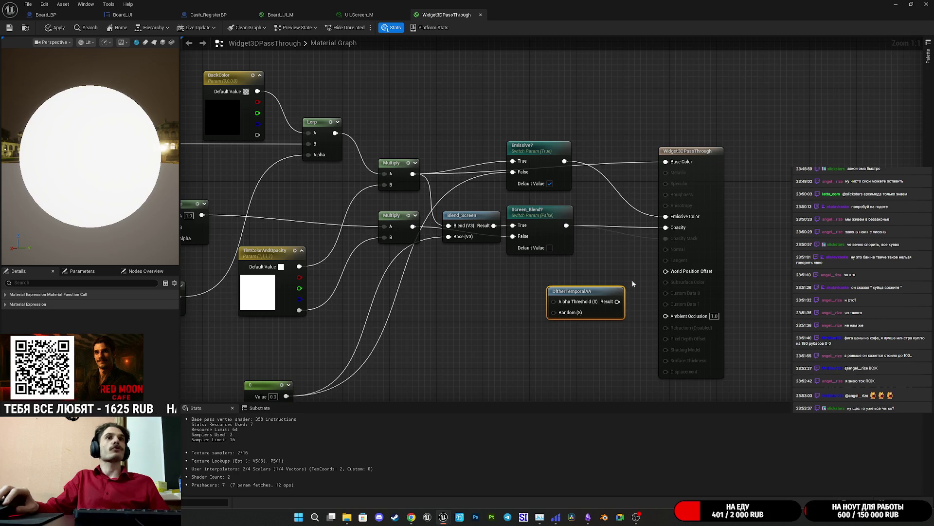
pyautogui.moveTo(617, 302)
pyautogui.mouseDown()
pyautogui.moveTo(670, 285)
pyautogui.moveTo(679, 238)
pyautogui.mouseUp()
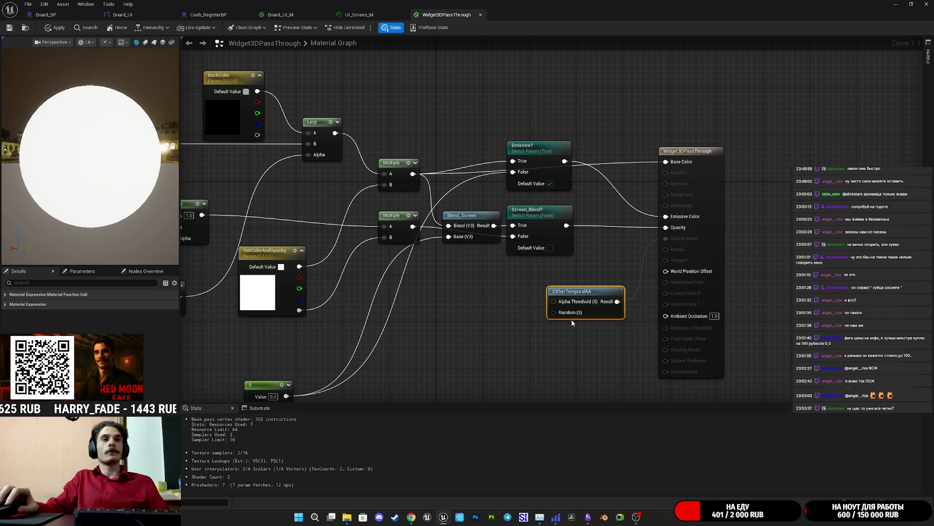
pyautogui.moveTo(558, 305)
pyautogui.mouseDown()
pyautogui.moveTo(603, 247)
pyautogui.moveTo(567, 227)
pyautogui.mouseUp()
pyautogui.moveTo(586, 304); pyautogui.dragTo(621, 236)
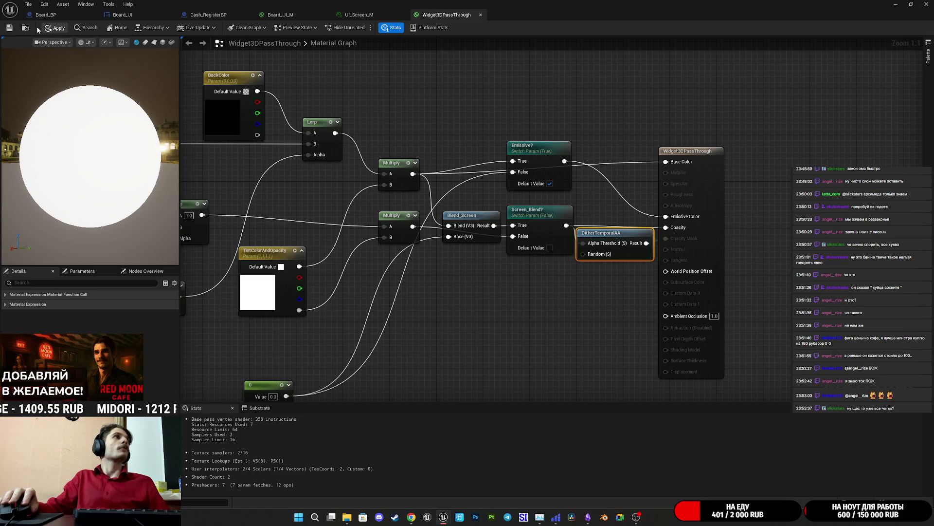
pyautogui.click(10, 28)
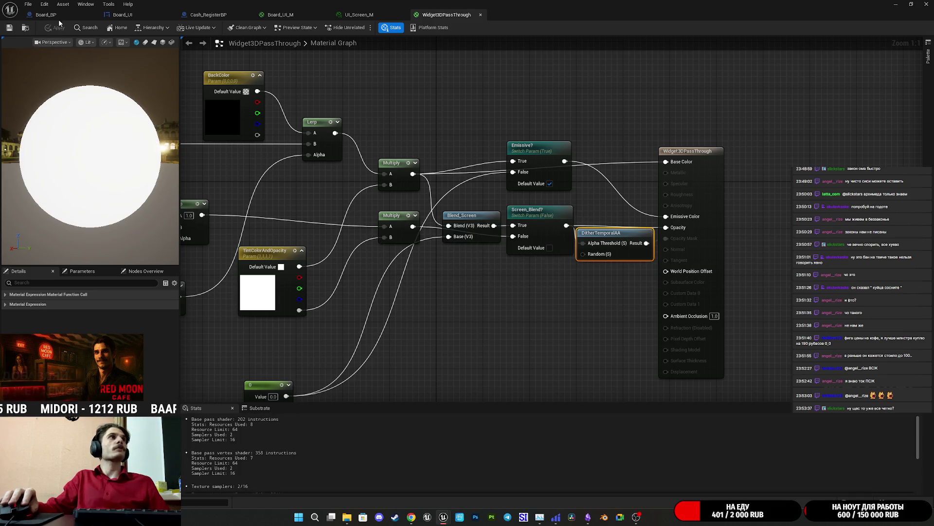
pyautogui.click(57, 17)
pyautogui.scroll(6, 204, 117)
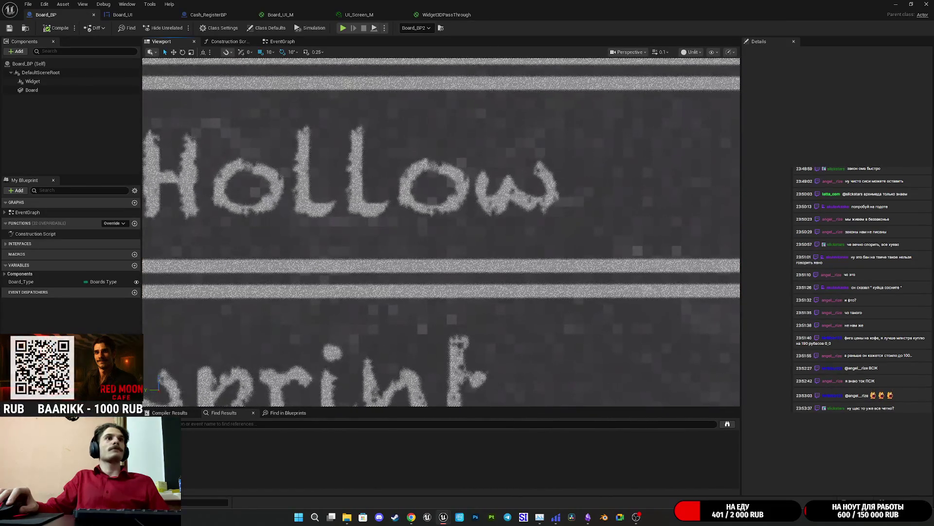
pyautogui.scroll(-5, 475, 257)
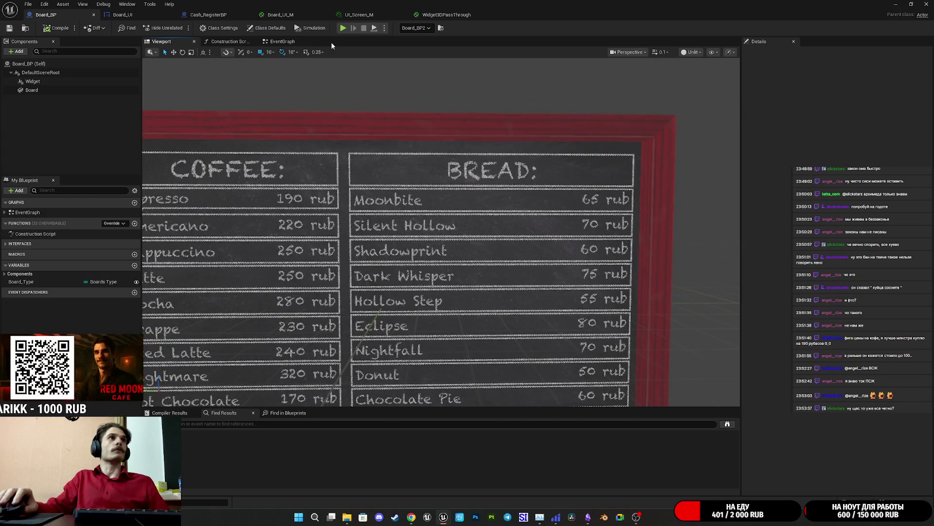
pyautogui.click(903, 4)
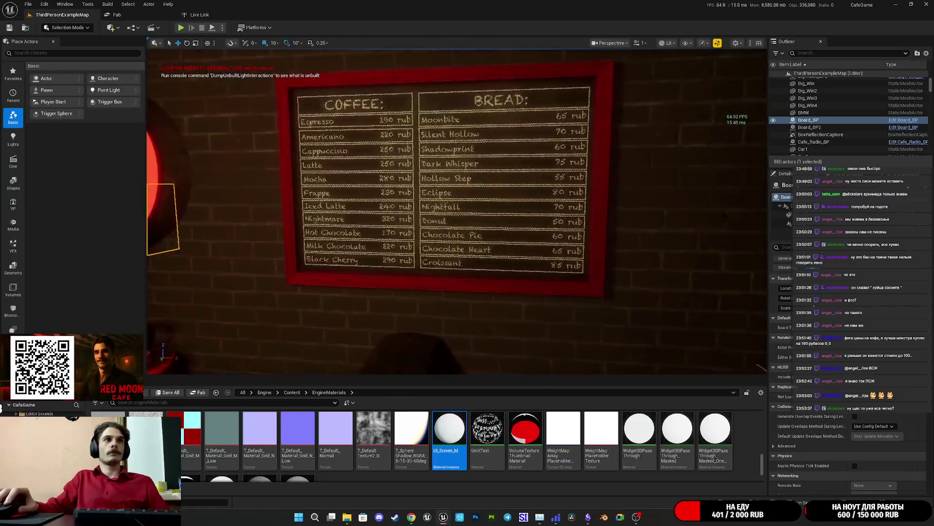
pyautogui.scroll(5, 457, 211)
pyautogui.scroll(-5, 457, 212)
pyautogui.scroll(5, 457, 212)
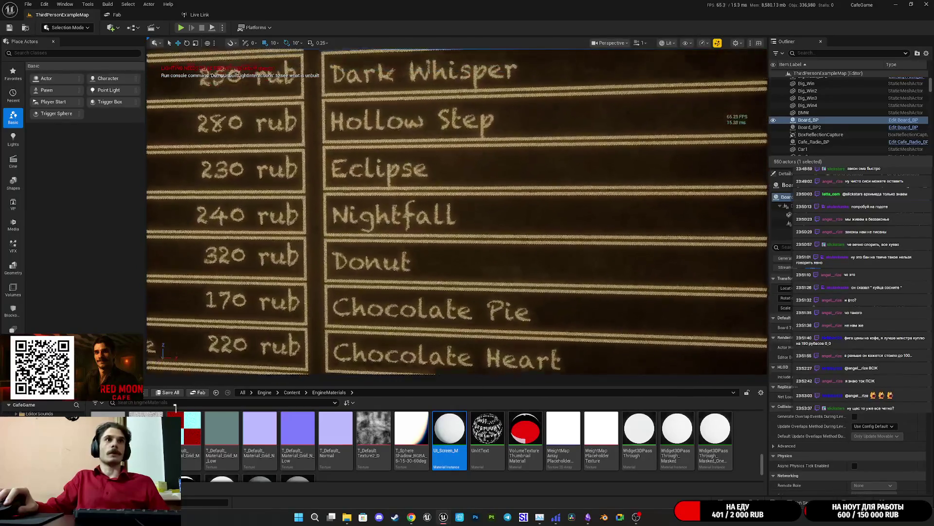
pyautogui.scroll(-5, 457, 212)
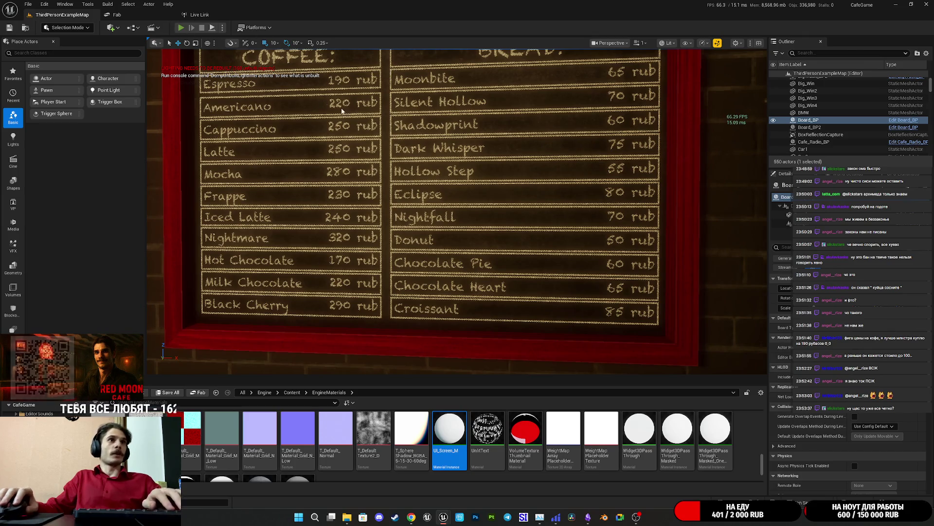
pyautogui.hotkey('alt', 'p')
pyautogui.press('F11')
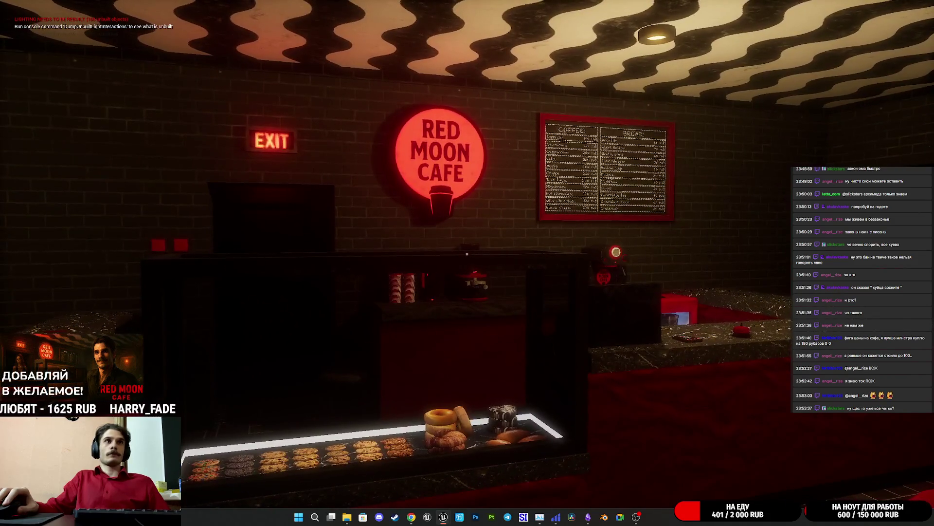
pyautogui.press('w')
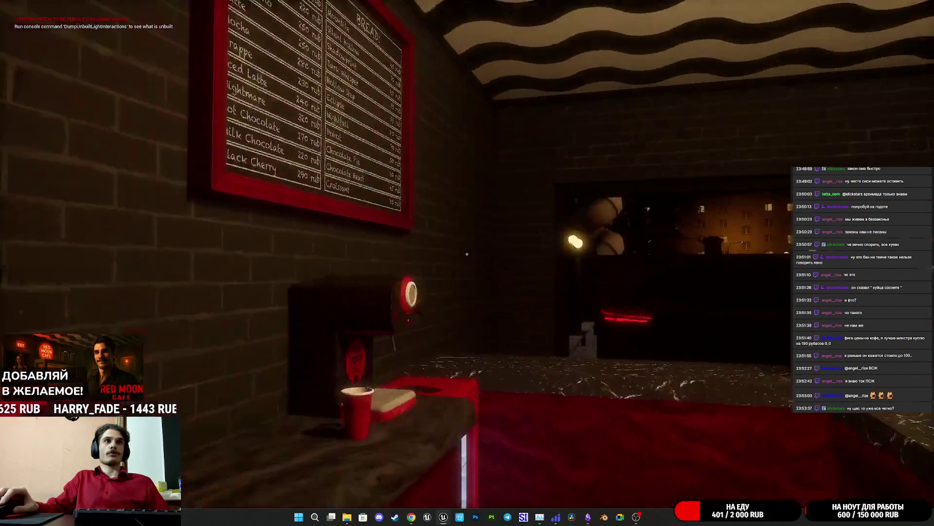
pyautogui.press('w')
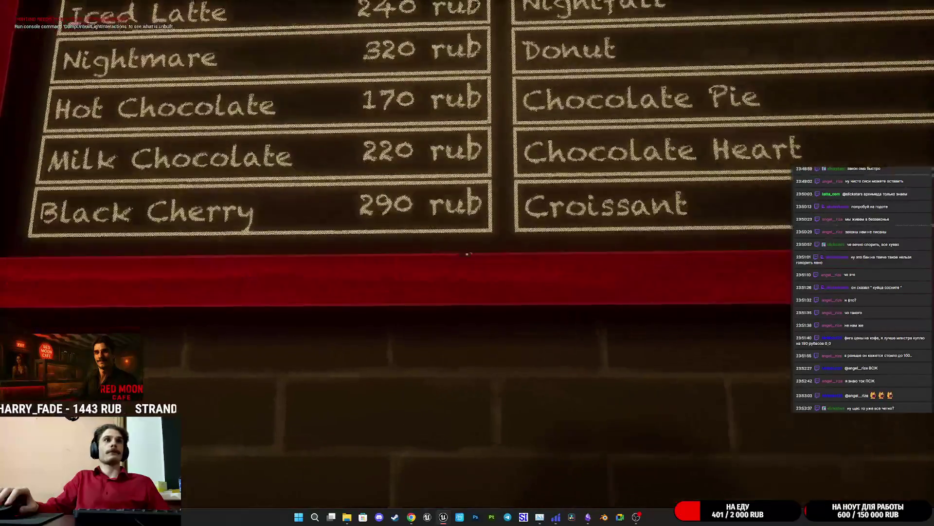
pyautogui.press('w')
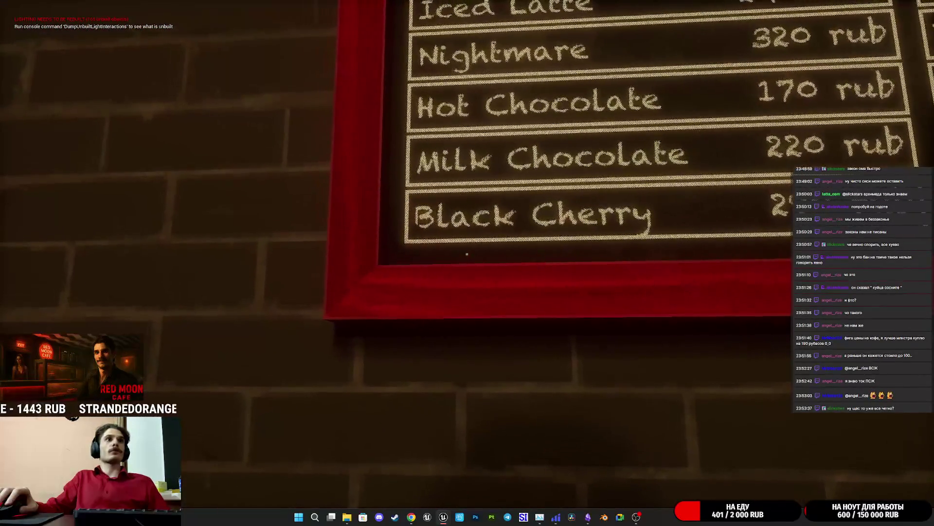
pyautogui.press('Escape')
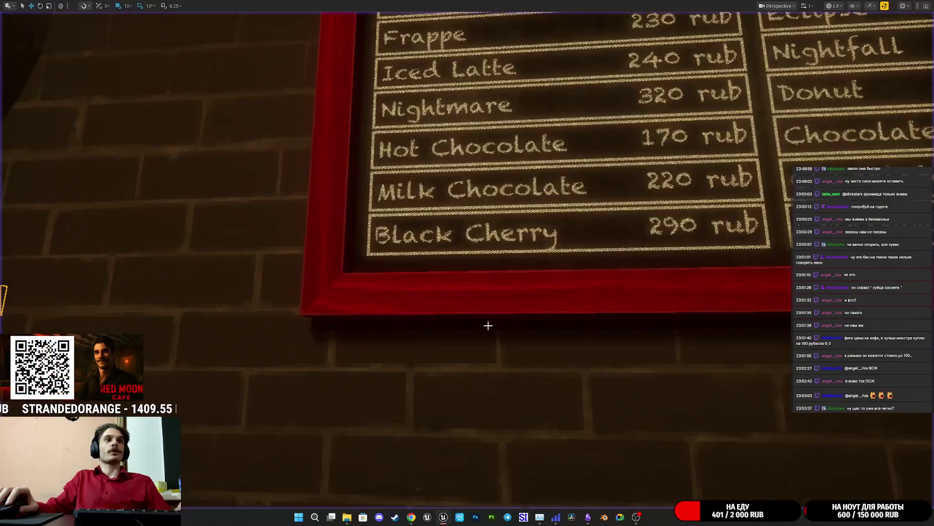
pyautogui.moveTo(449, 519)
pyautogui.click(478, 479)
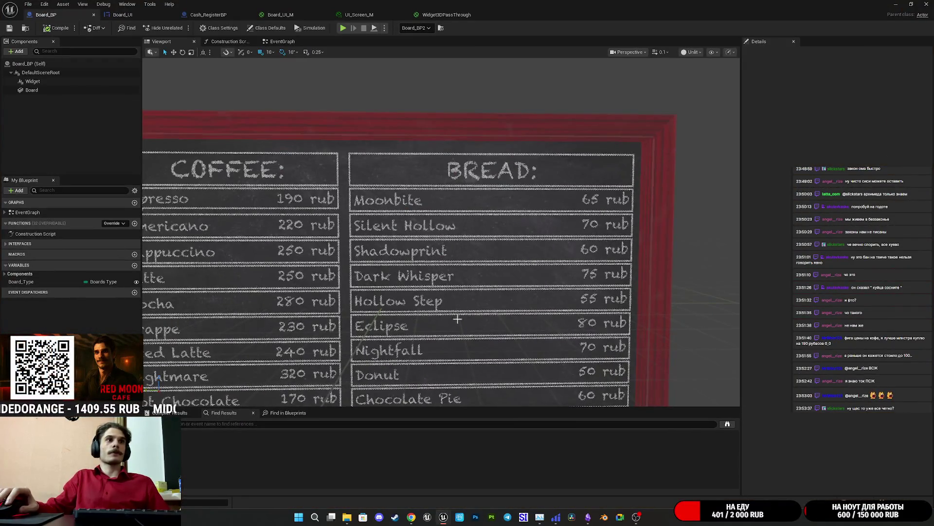
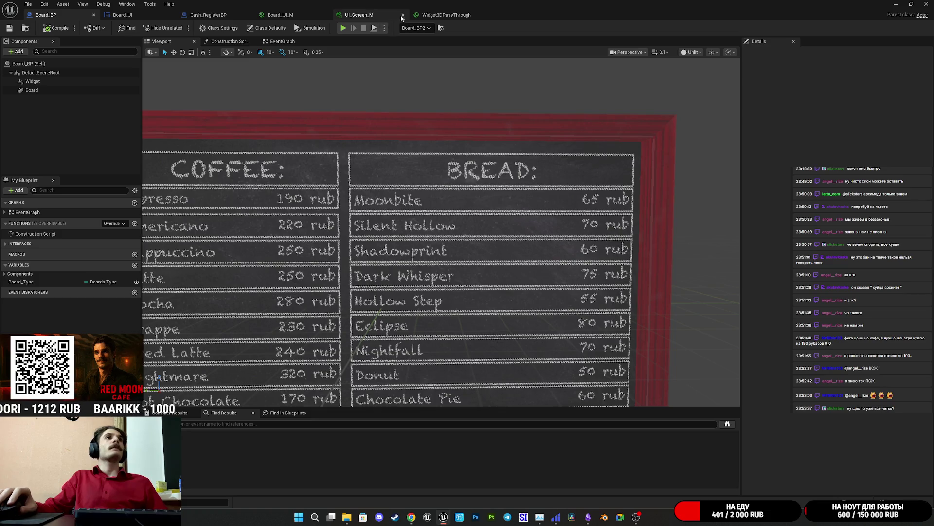
# Flip through the UI_Screen_M, Board_UI_M and Widget3DPassThrough material tabs
pyautogui.click(365, 15)
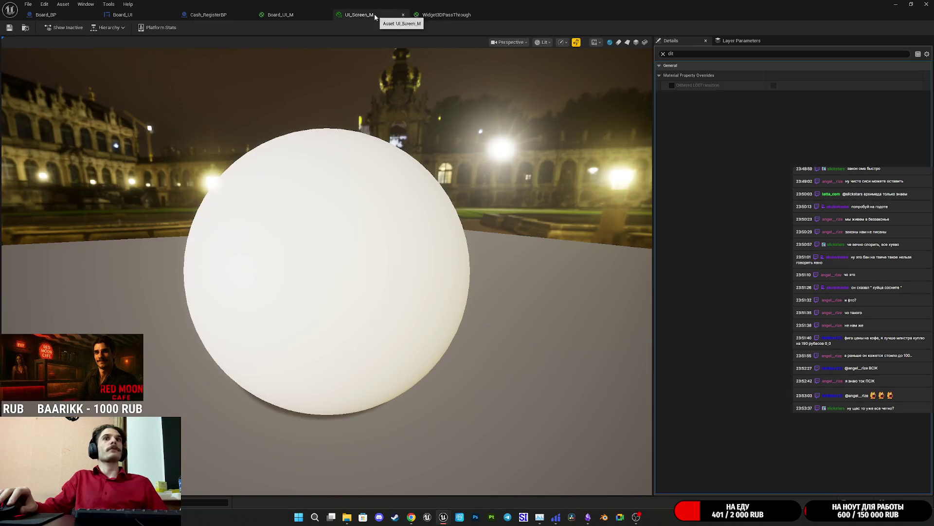
pyautogui.click(287, 15)
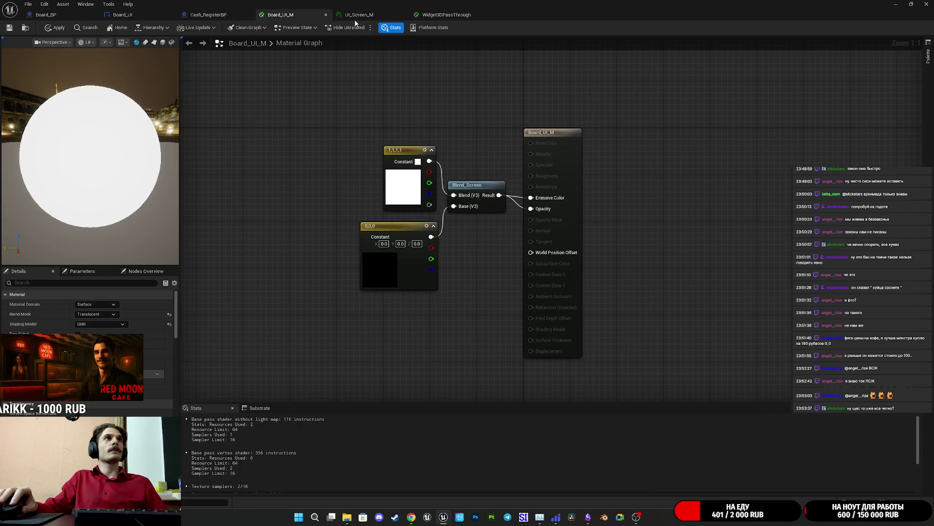
pyautogui.click(357, 16)
pyautogui.click(424, 17)
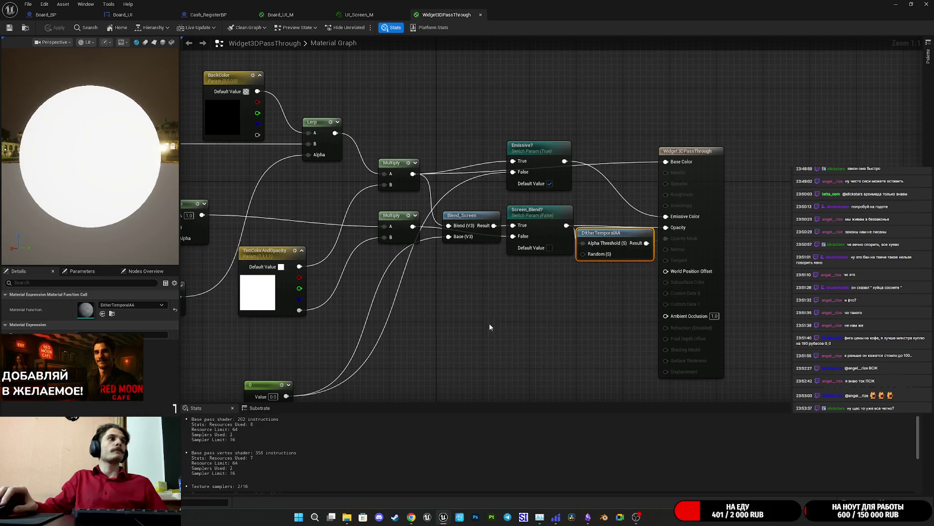
# Pan the Widget3DPassThrough graph and inspect its material output node's properties
pyautogui.moveTo(487, 299); pyautogui.dragTo(552, 291)
pyautogui.click(783, 245)
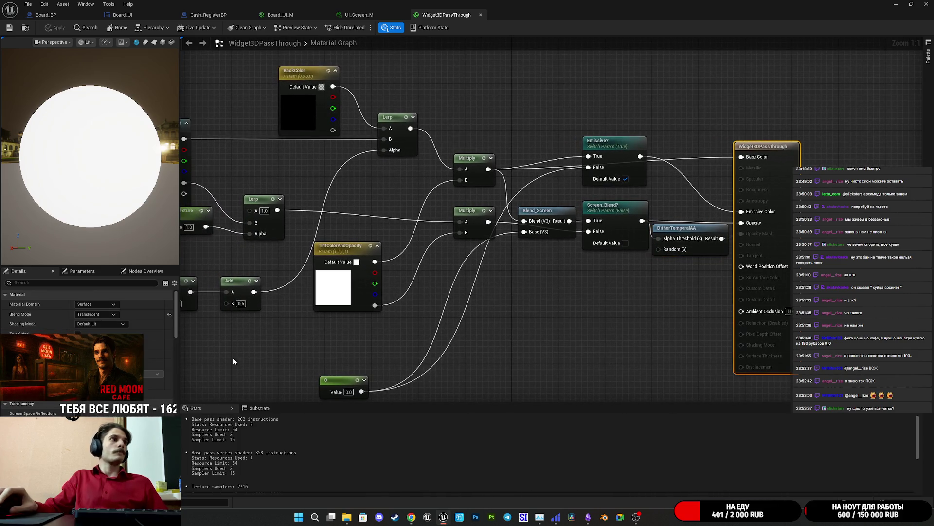
pyautogui.scroll(-5, 41, 411)
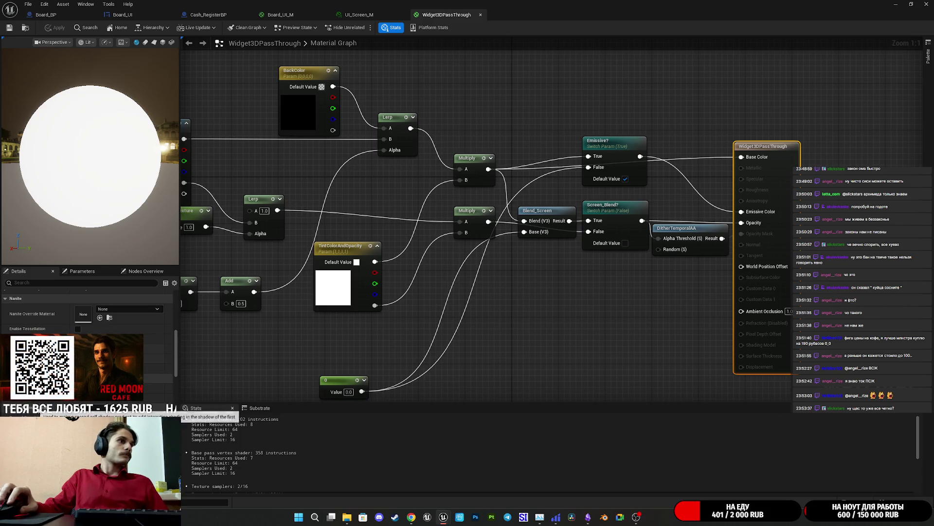
pyautogui.scroll(3, 40, 411)
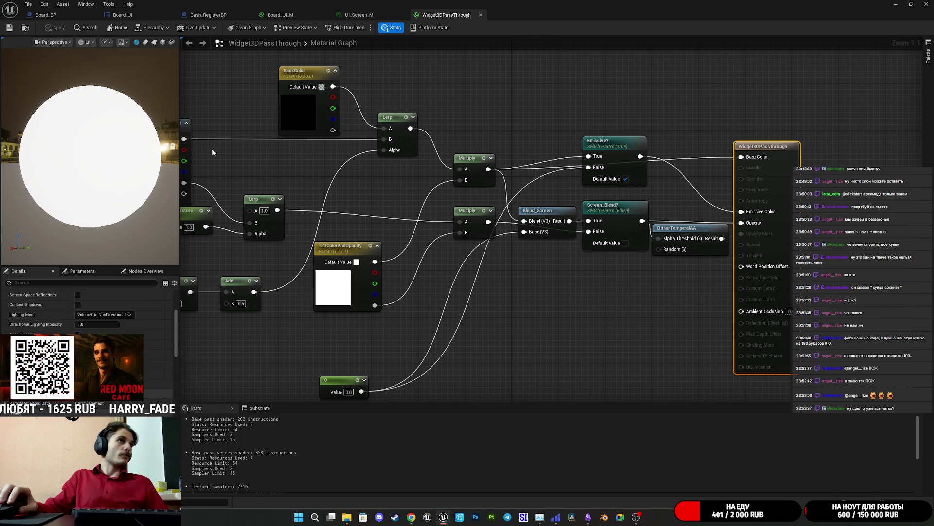
pyautogui.click(360, 14)
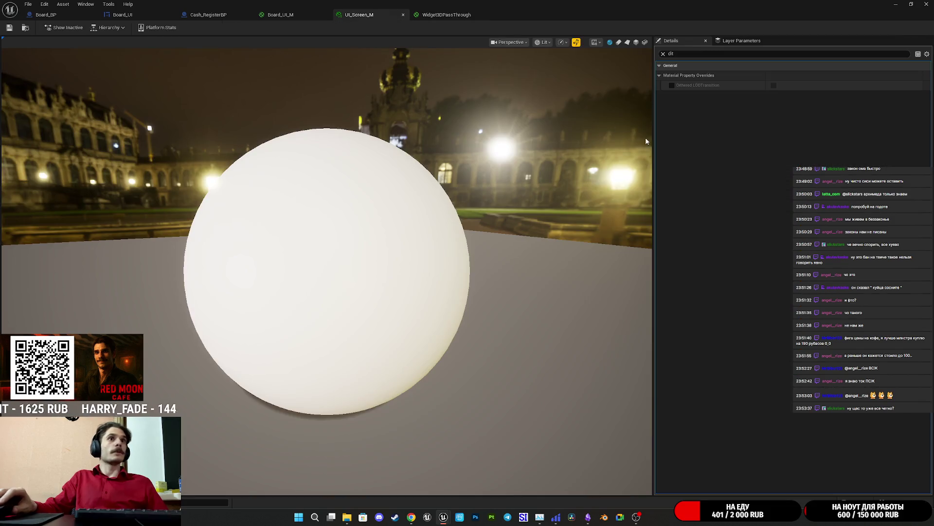
# Override UI_Screen_M's Opacity Mask Clip Value to 0.25 and save the instance
pyautogui.click(663, 54)
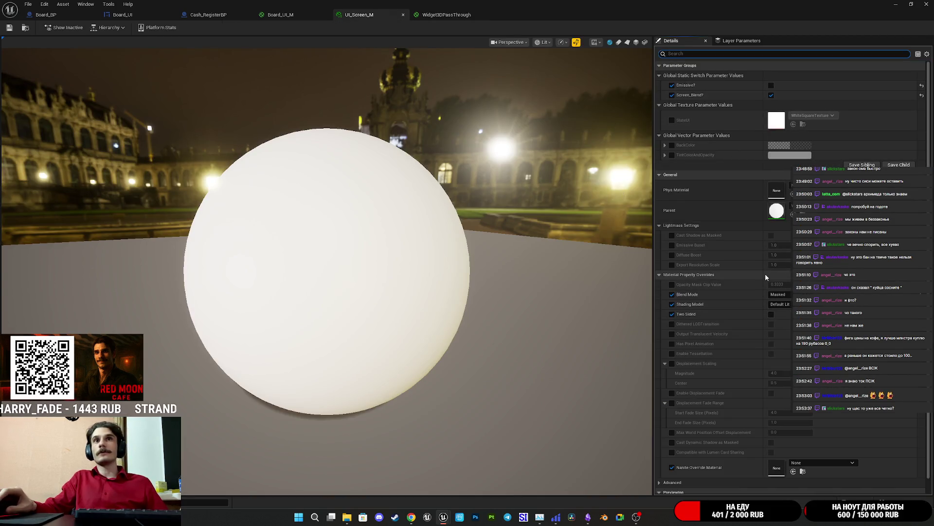
pyautogui.click(672, 285)
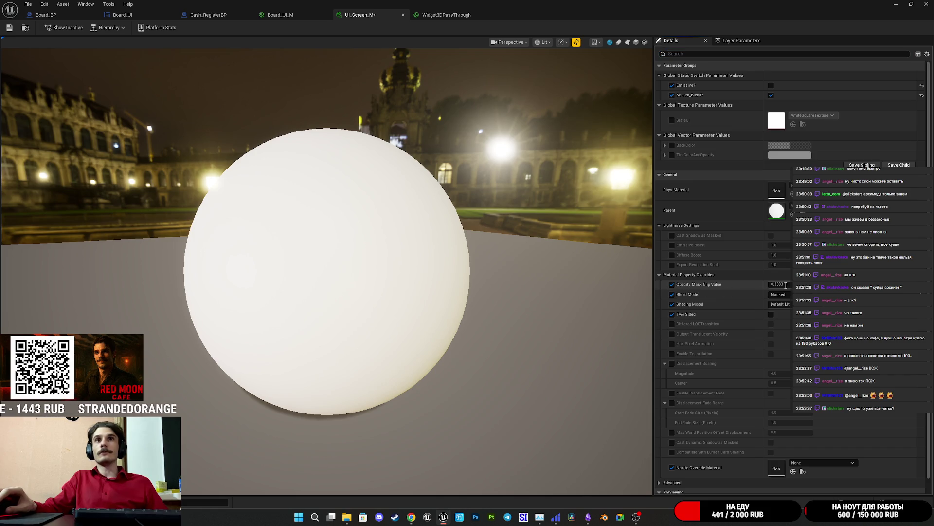
pyautogui.press('BackSpace')
pyautogui.press('BackSpace')
pyautogui.press('BackSpace')
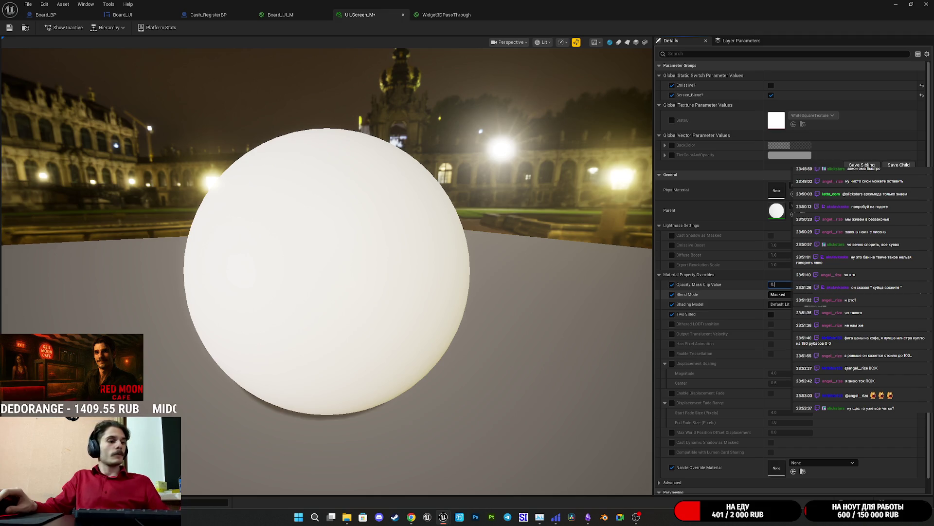
pyautogui.write('25')
pyautogui.press('Return')
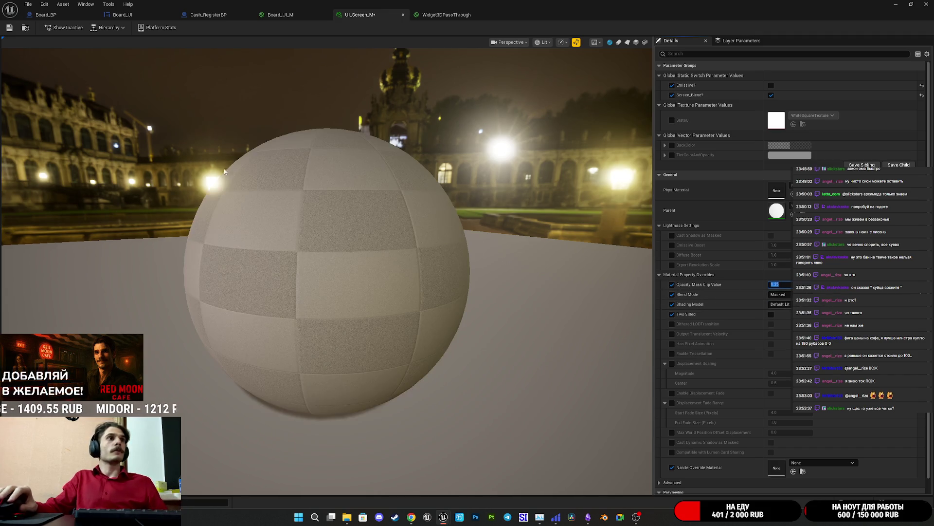
pyautogui.click(16, 27)
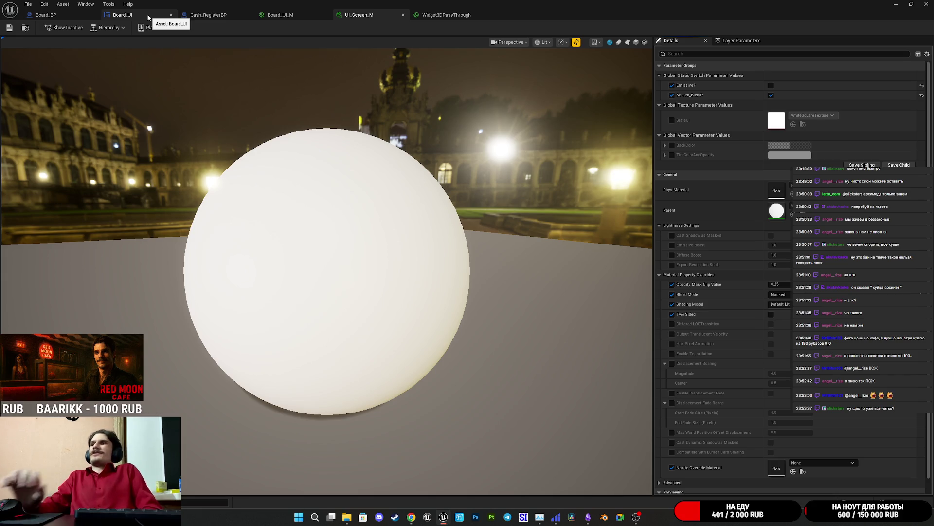
# After glancing at Board_UI and Board_BP, change the clip value to 0.1 and save
pyautogui.click(148, 18)
pyautogui.click(46, 15)
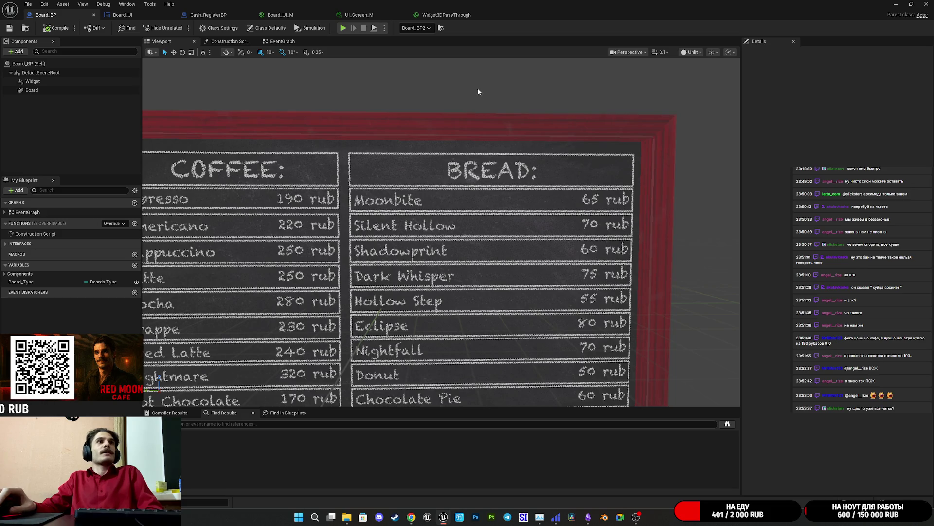
pyautogui.click(375, 16)
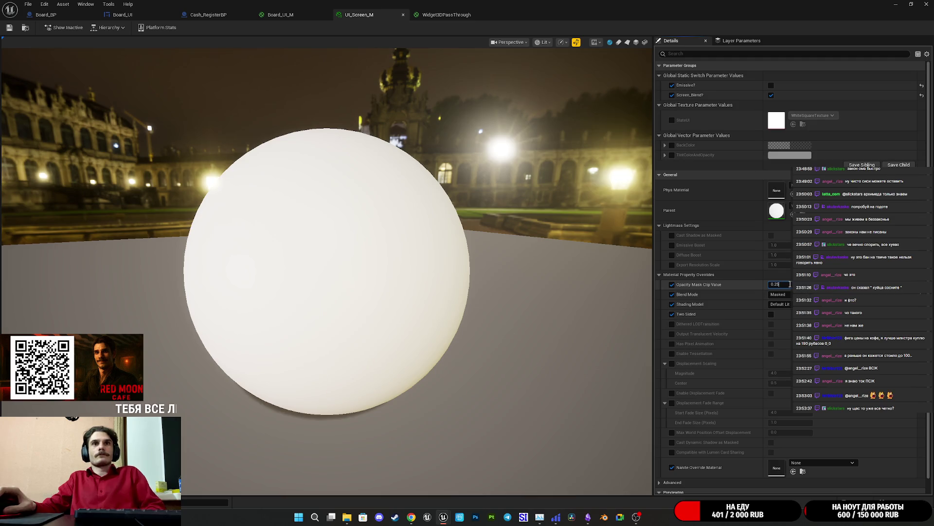
pyautogui.write('1')
pyautogui.press('Return')
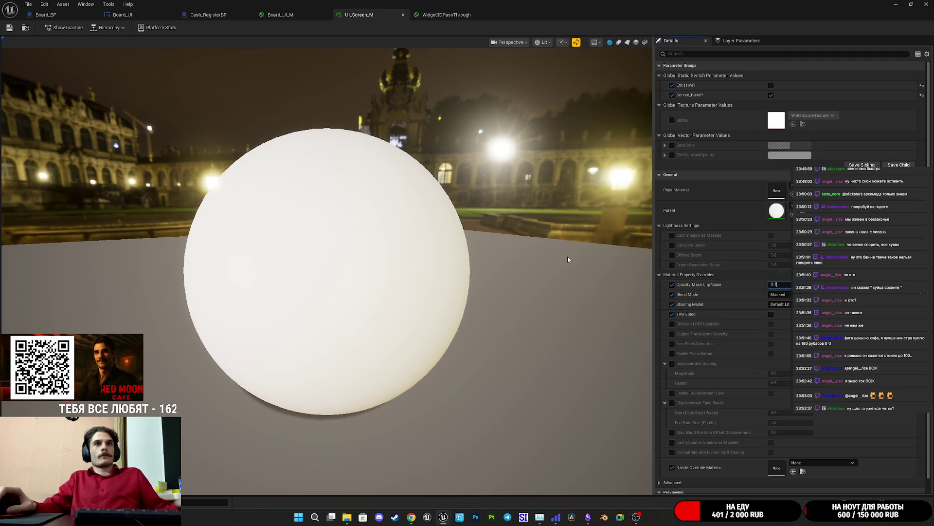
pyautogui.click(10, 28)
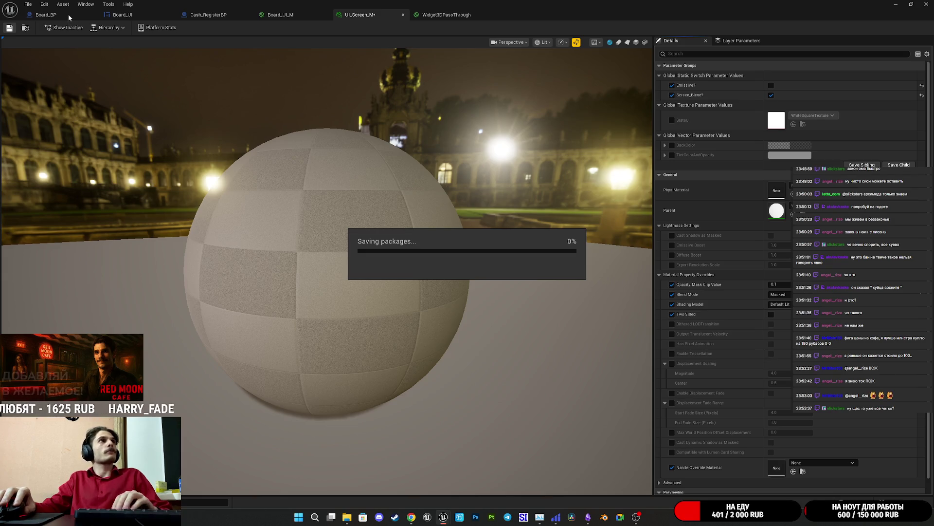
# Zoom and tilt the Board_BP preview to see the whole menu board
pyautogui.click(68, 14)
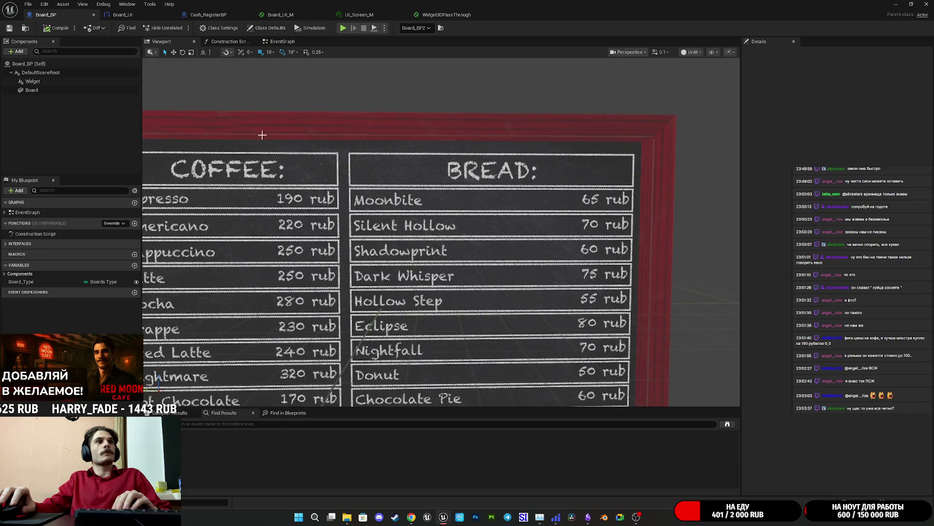
pyautogui.scroll(10, 483, 250)
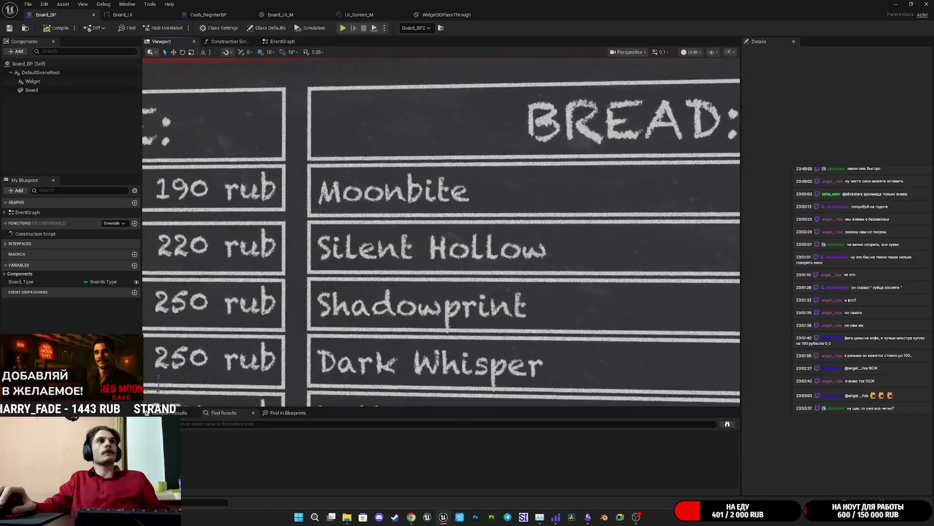
pyautogui.scroll(2, 478, 244)
pyautogui.scroll(-8, 479, 245)
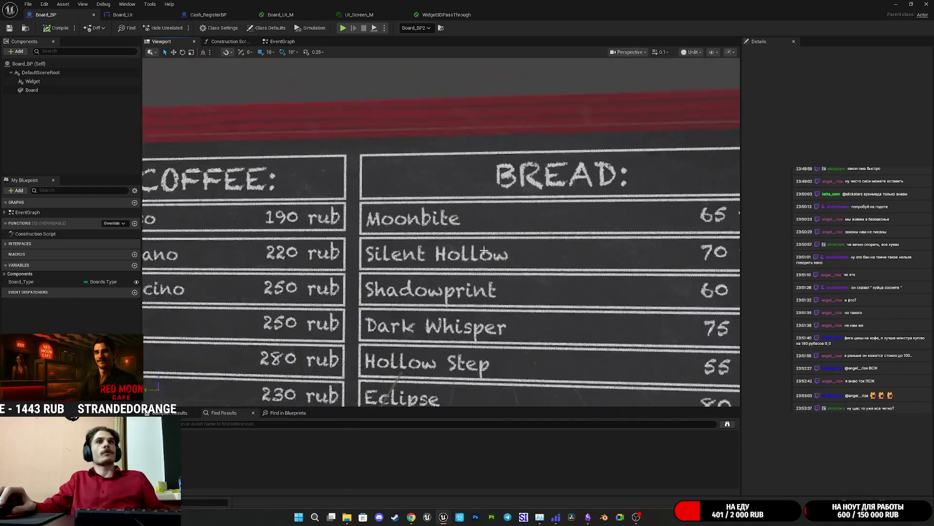
pyautogui.moveTo(479, 233); pyautogui.dragTo(468, 287)
# Inspect the board on the café wall in the level, then restore the Board_BP editor
pyautogui.click(895, 4)
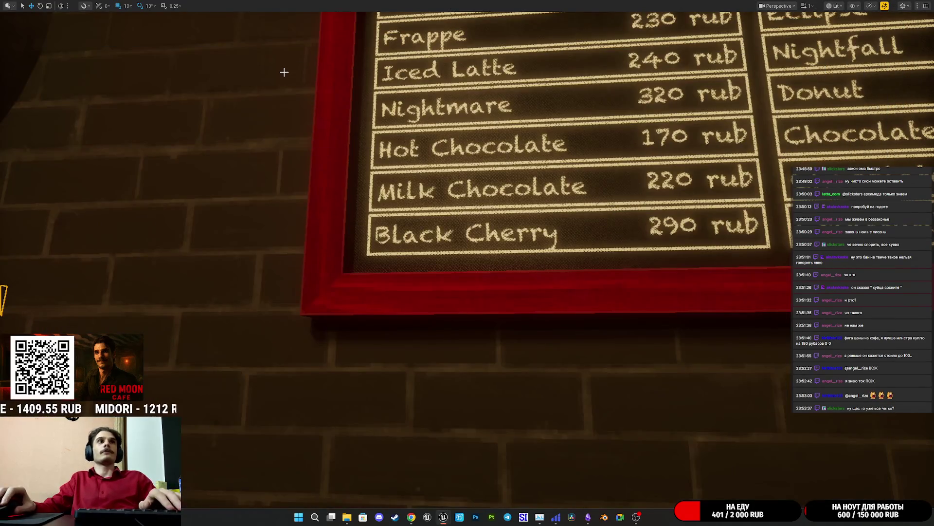
pyautogui.moveTo(356, 141)
pyautogui.mouseDown()
pyautogui.moveTo(357, 107)
pyautogui.moveTo(398, 102)
pyautogui.moveTo(438, 185)
pyautogui.moveTo(486, 241)
pyautogui.mouseUp()
pyautogui.press('F11')
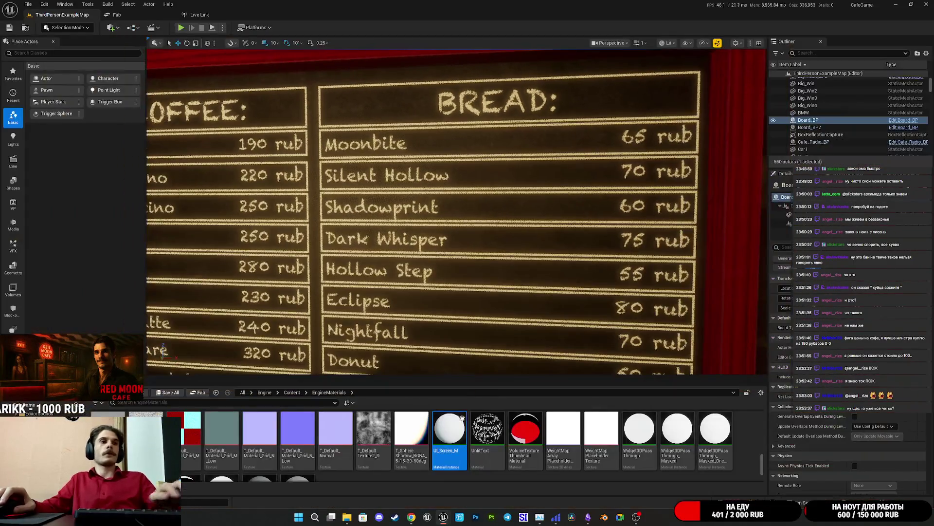
pyautogui.moveTo(438, 523)
pyautogui.click(476, 493)
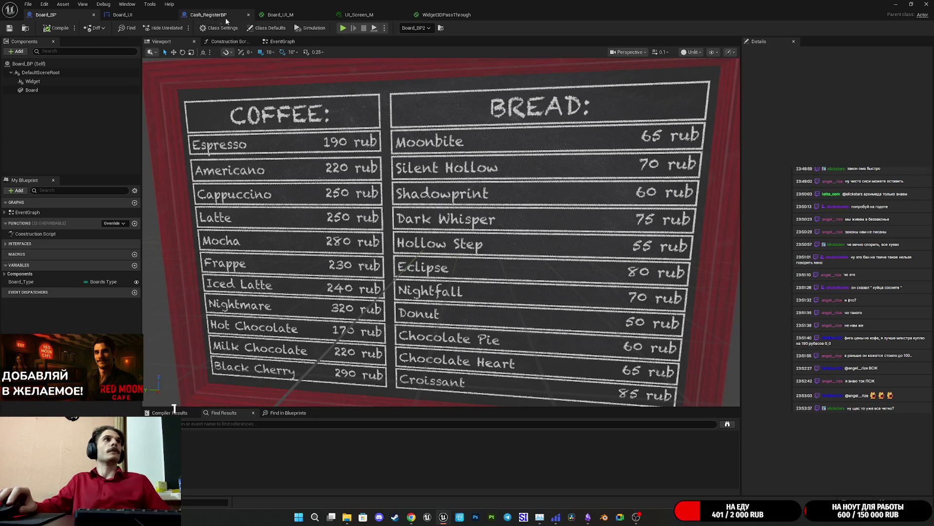
# Delete the DitherTemporalAA node from Widget3DPassThrough and apply the graph
pyautogui.click(304, 17)
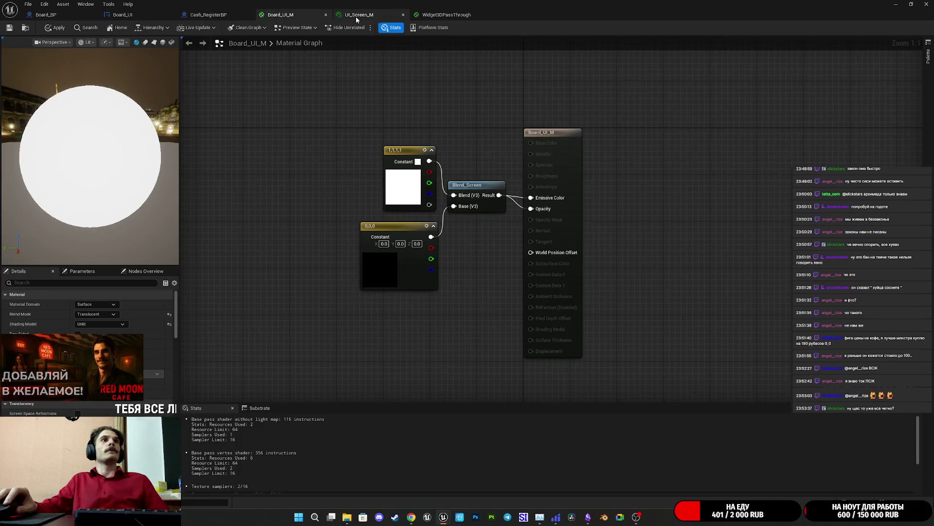
pyautogui.click(357, 15)
pyautogui.click(446, 15)
pyautogui.click(701, 249)
pyautogui.press('Delete')
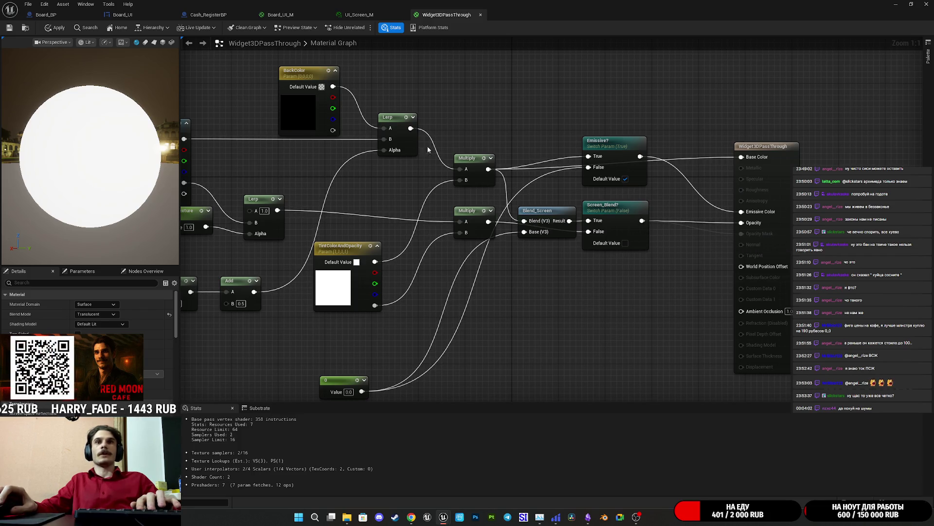
pyautogui.click(51, 29)
pyautogui.click(51, 29)
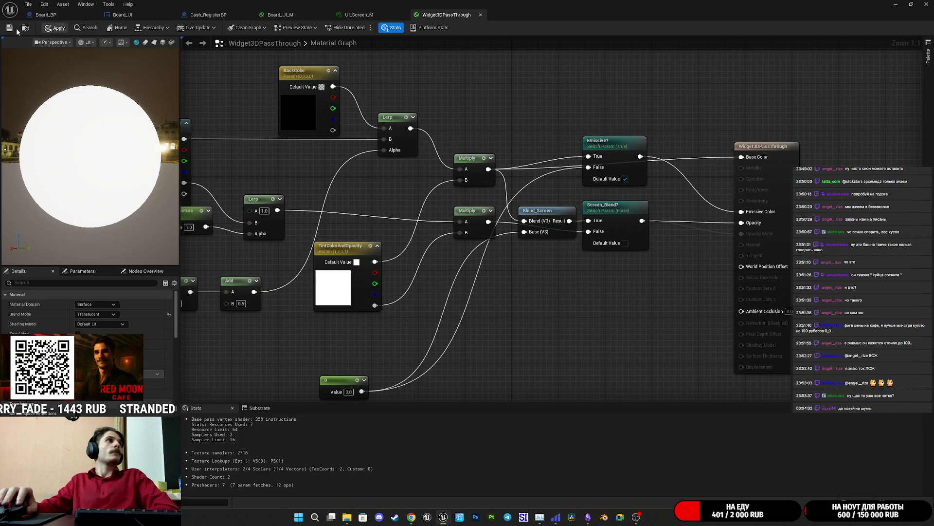
# Go back to Board_BP to check the menu board
pyautogui.click(379, 16)
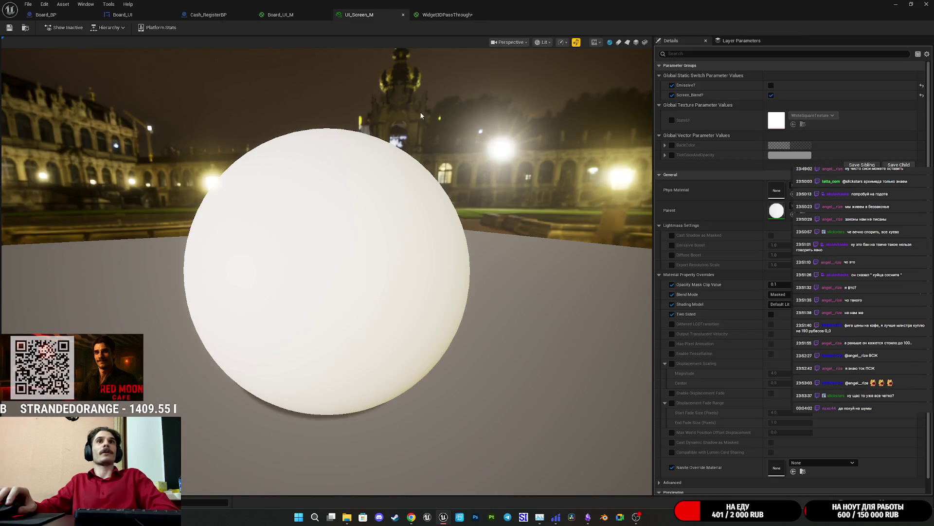
pyautogui.click(46, 14)
pyautogui.scroll(5, 441, 233)
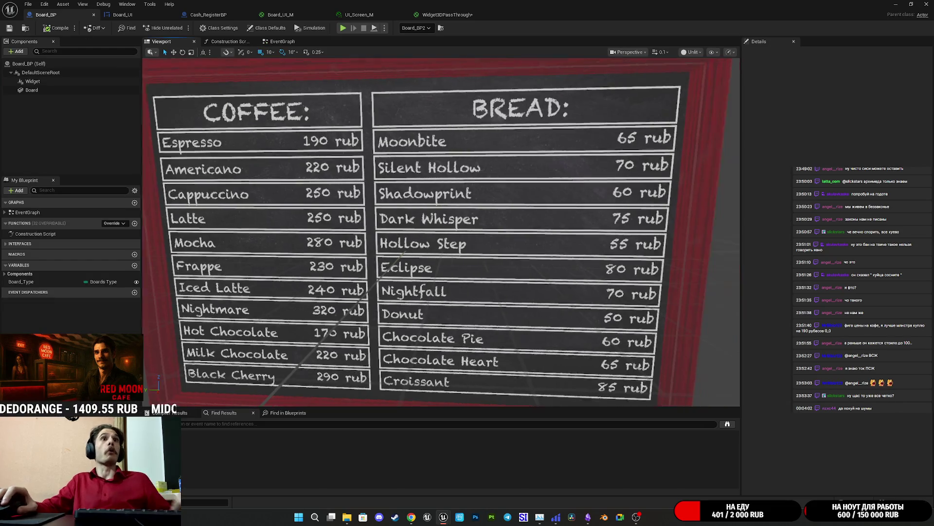
# Zoom and orbit the Board_BP viewport across the menu items and prices
pyautogui.scroll(3, 490, 257)
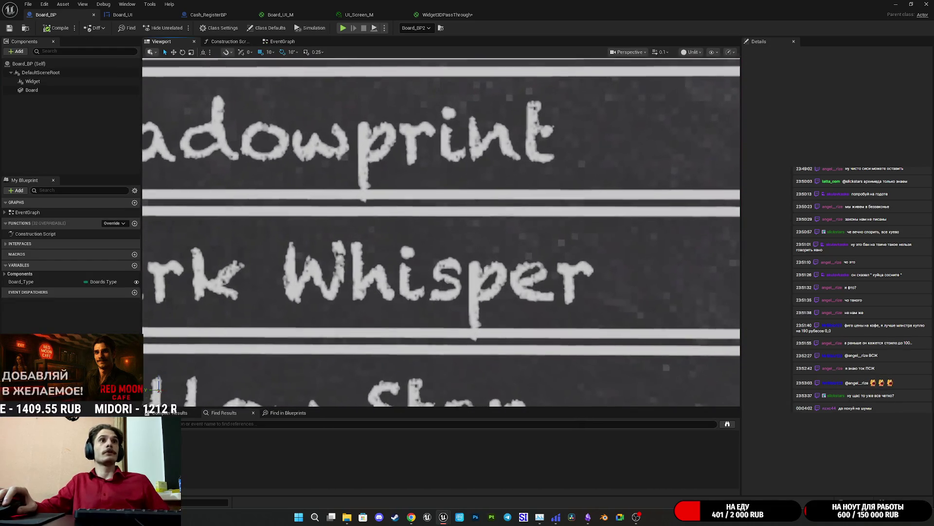
pyautogui.scroll(-6, 490, 257)
pyautogui.scroll(-1, 490, 257)
pyautogui.scroll(6, 491, 257)
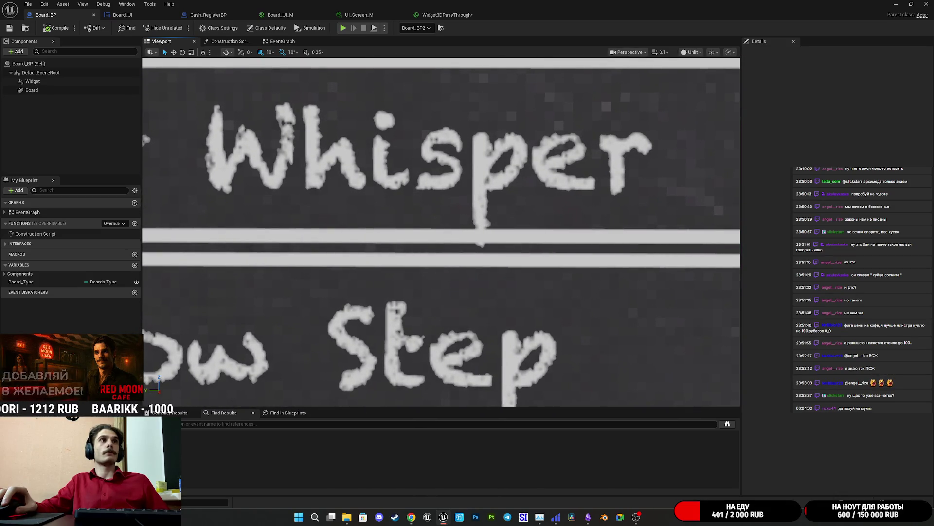
pyautogui.scroll(-5, 441, 233)
pyautogui.scroll(4, 440, 232)
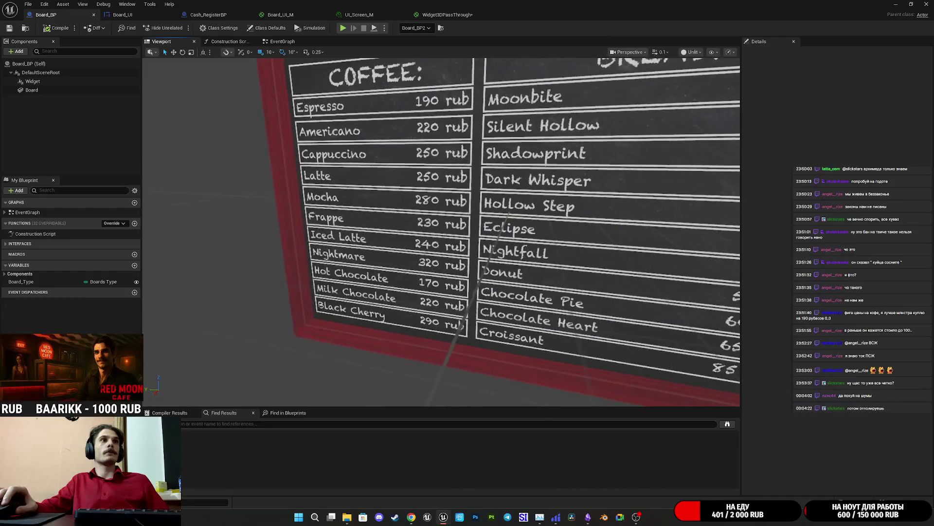
pyautogui.scroll(3, 441, 233)
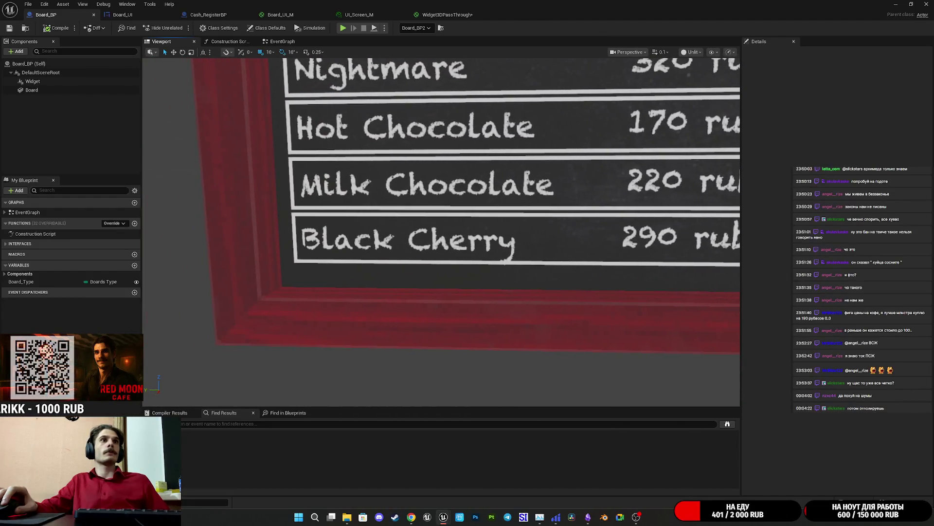
pyautogui.scroll(2, 441, 232)
pyautogui.scroll(-1, 441, 233)
pyautogui.scroll(-3, 441, 233)
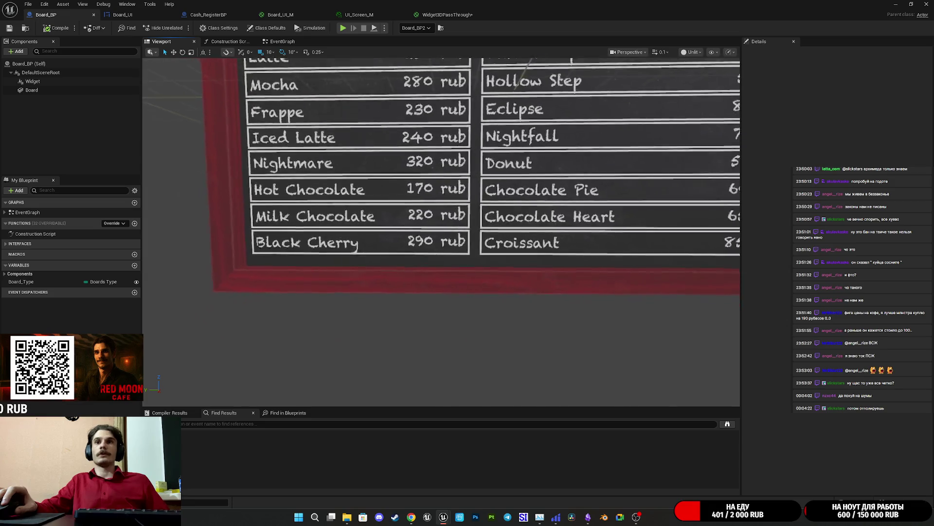
pyautogui.scroll(-3, 441, 233)
pyautogui.scroll(3, 440, 233)
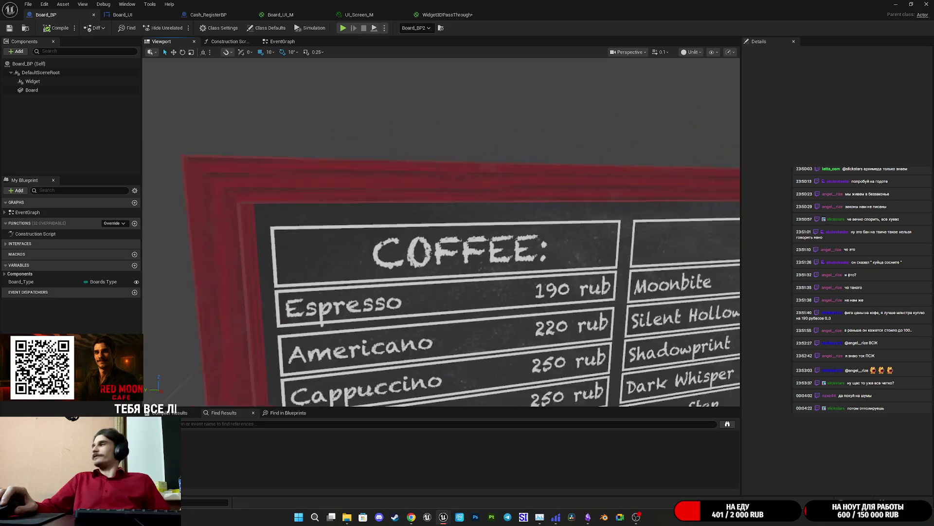
pyautogui.scroll(-2, 441, 233)
pyautogui.scroll(5, 441, 232)
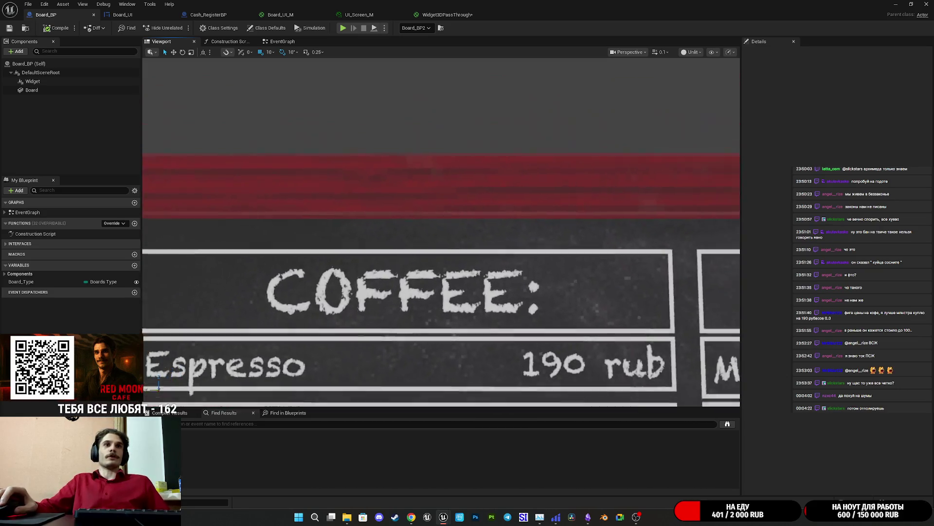
pyautogui.scroll(-2, 441, 233)
pyautogui.scroll(4, 441, 233)
pyautogui.scroll(1, 441, 233)
pyautogui.moveTo(441, 232)
pyautogui.mouseDown()
pyautogui.moveTo(524, 233)
pyautogui.moveTo(543, 214)
pyautogui.moveTo(534, 257)
pyautogui.moveTo(529, 218)
pyautogui.moveTo(519, 213)
pyautogui.moveTo(528, 257)
pyautogui.moveTo(529, 242)
pyautogui.mouseUp()
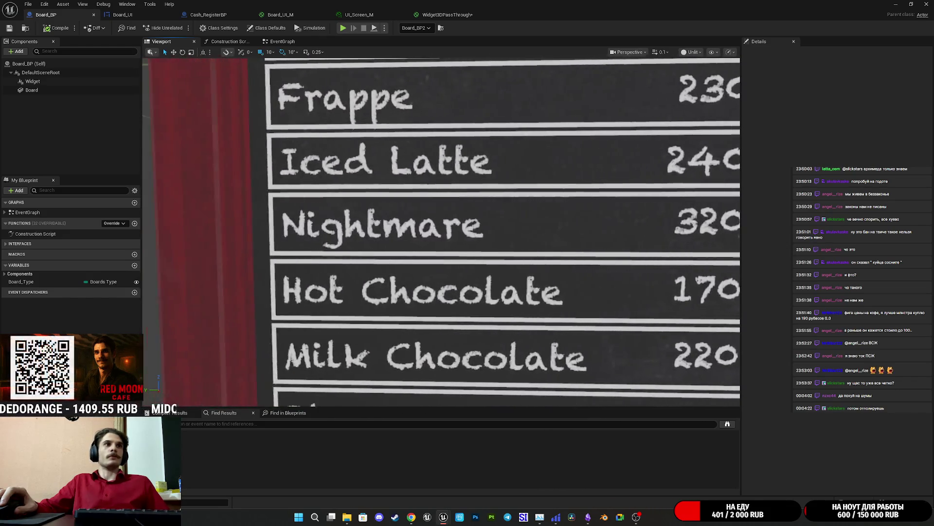
pyautogui.moveTo(366, 216); pyautogui.dragTo(344, 216)
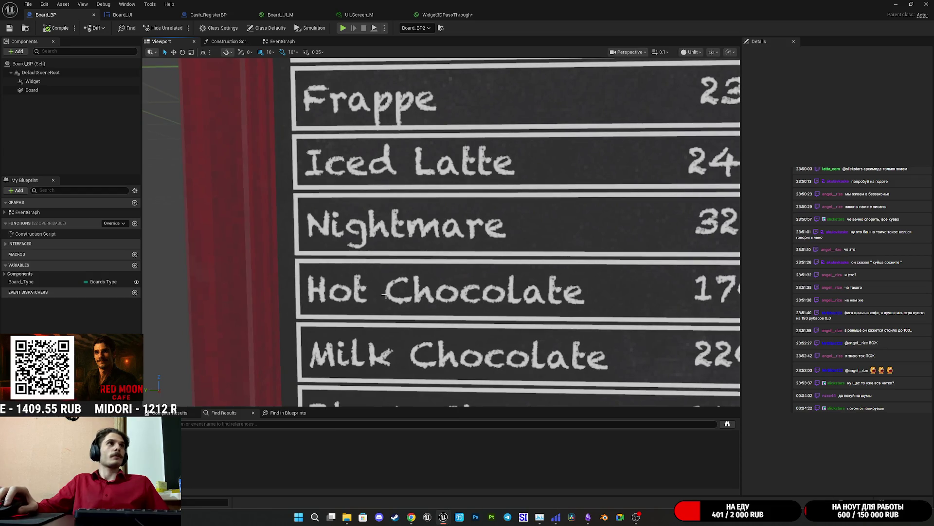
# Select the Widget component and focus the view on its menu text
pyautogui.click(399, 292)
pyautogui.click(73, 81)
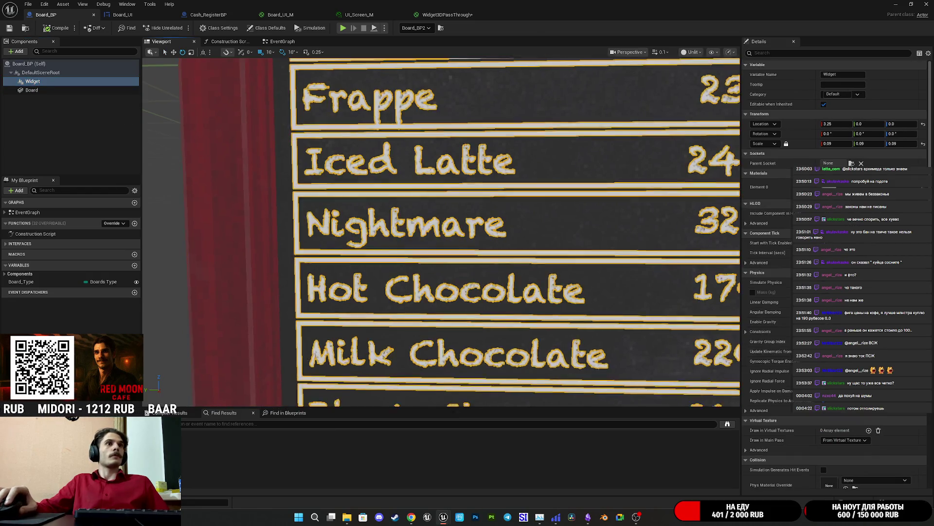
pyautogui.press('f')
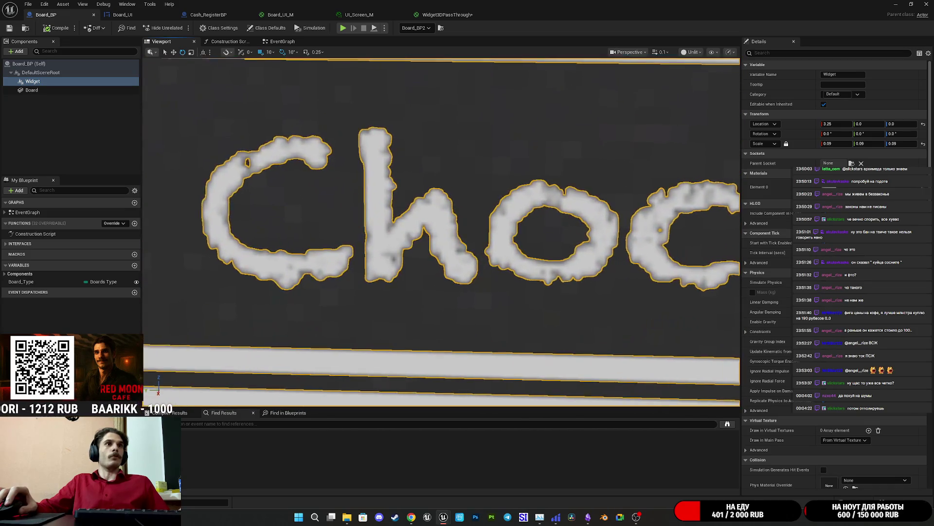
pyautogui.scroll(-5, 211, 148)
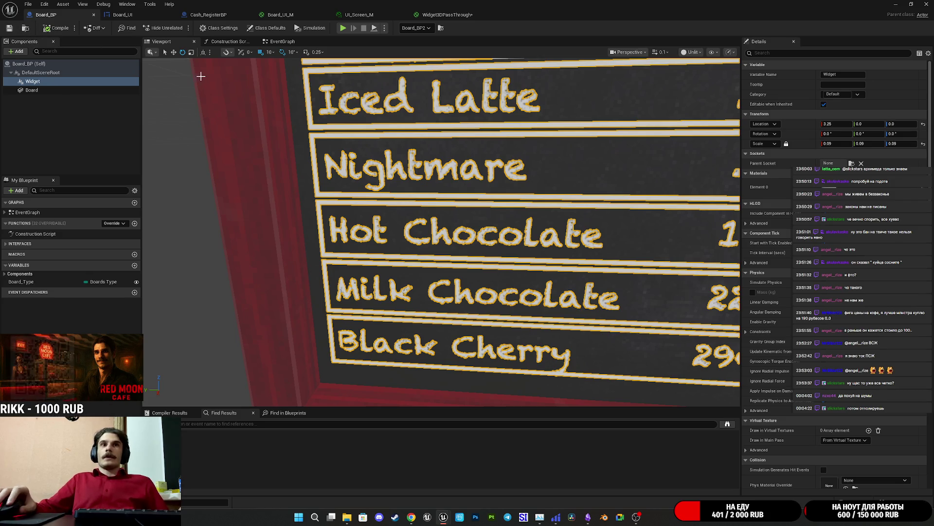
# Save the Widget3DPassThrough material with Ctrl+S
pyautogui.click(438, 19)
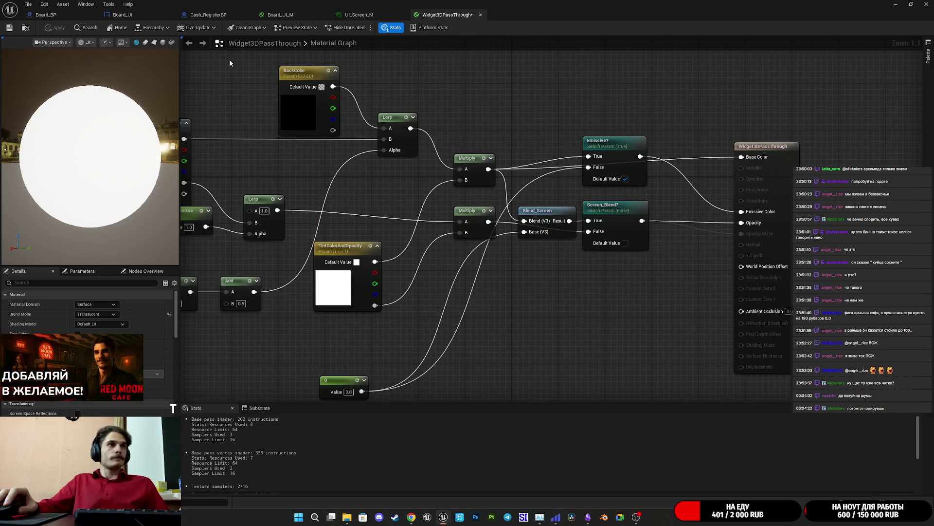
pyautogui.hotkey('ctrl', 's')
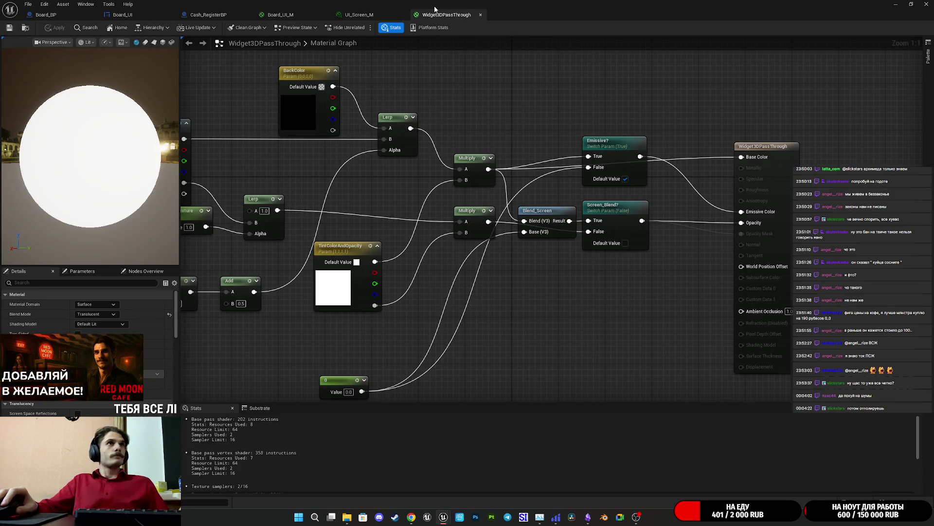
pyautogui.click(376, 18)
pyautogui.click(282, 16)
pyautogui.click(209, 16)
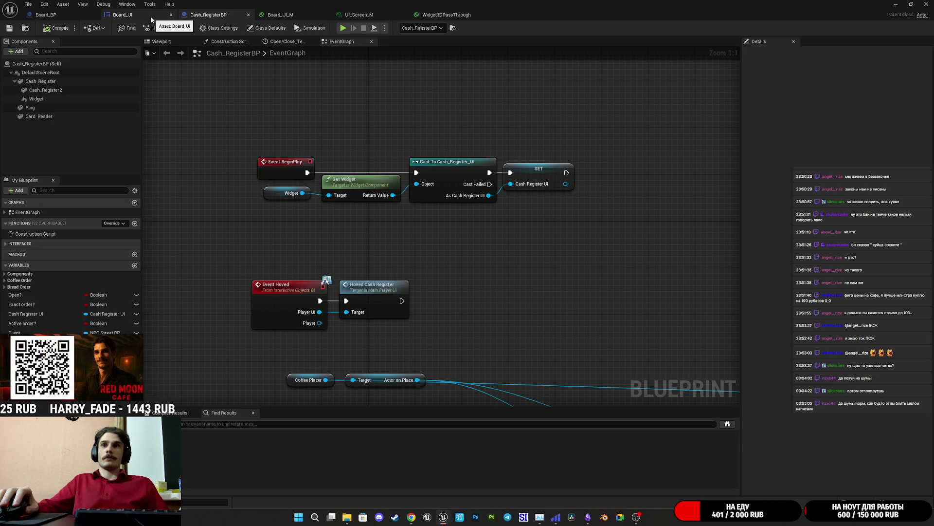
# Return to Board_BP and frame the whole menu board
pyautogui.click(151, 17)
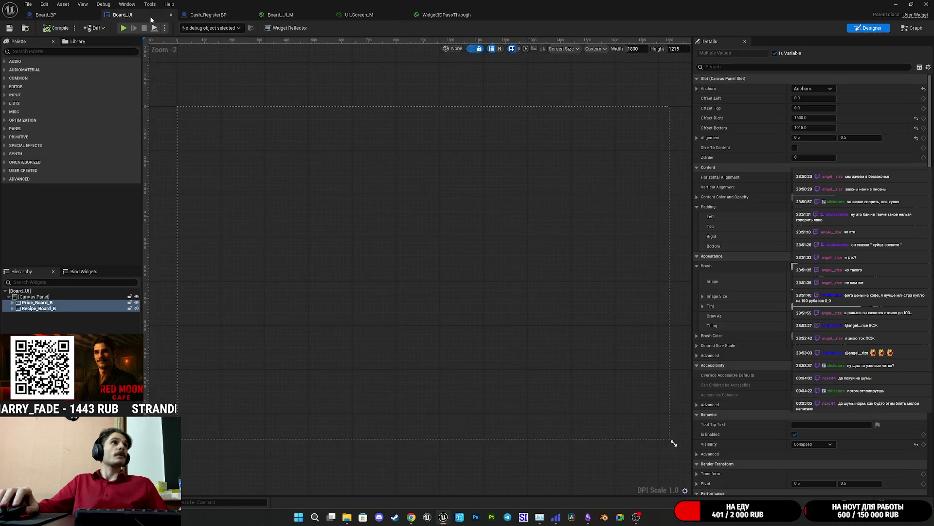
pyautogui.click(71, 16)
pyautogui.doubleClick(112, 85)
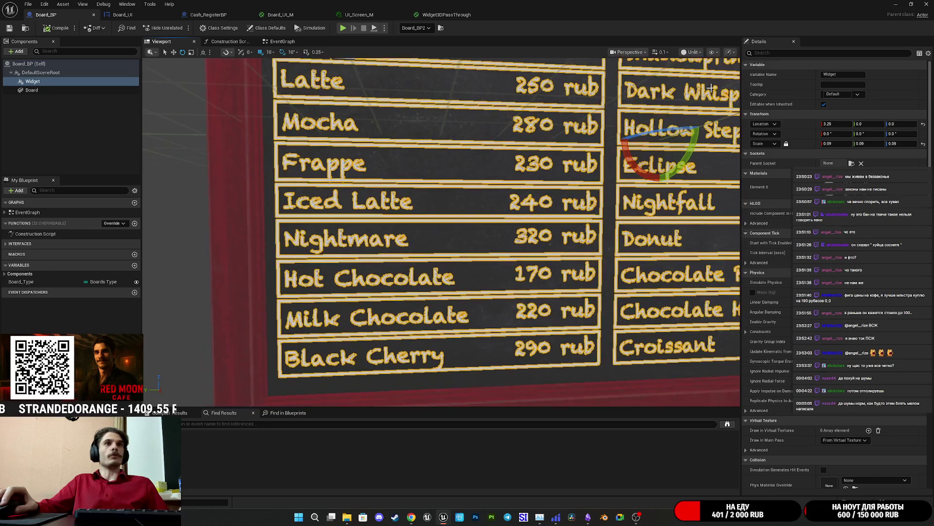
# Orbit and frame the Board component, then bring up the main level editor
pyautogui.moveTo(202, 189); pyautogui.dragTo(525, 291)
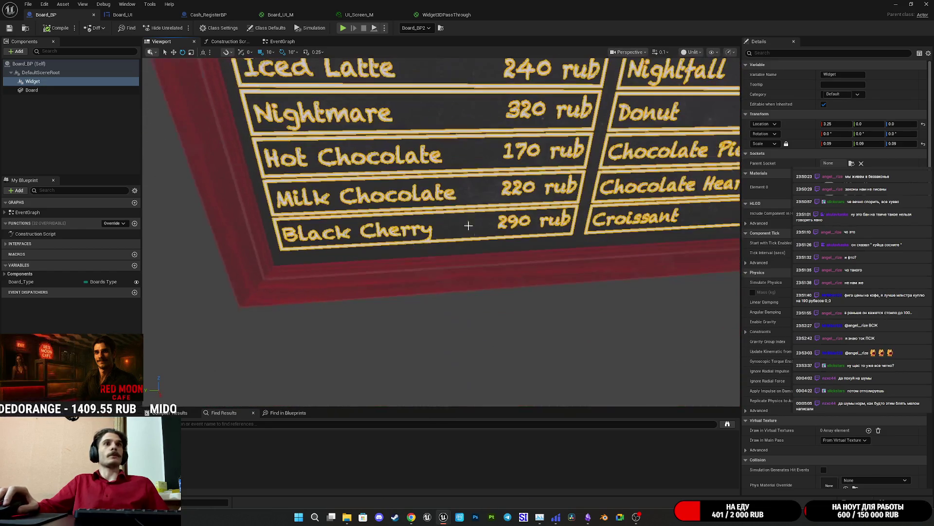
pyautogui.doubleClick(45, 91)
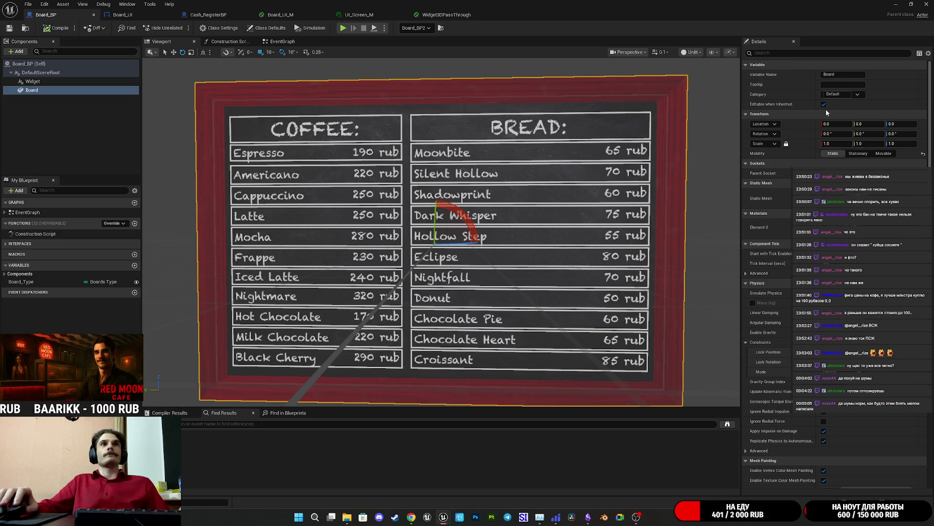
pyautogui.doubleClick(870, 10)
pyautogui.click(870, 11)
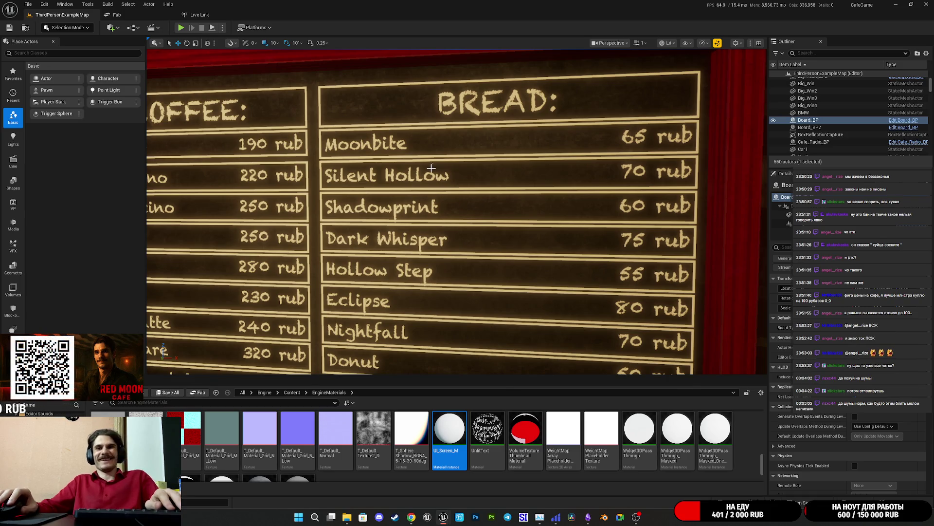
# Restore Board_BP from the taskbar, zoom its preview, and move on to UI_Screen_M
pyautogui.moveTo(443, 516)
pyautogui.click(478, 474)
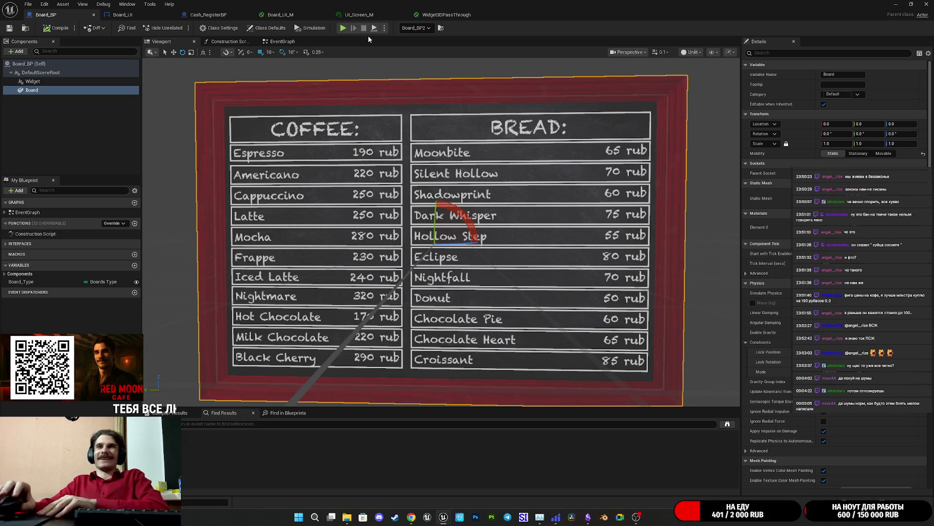
pyautogui.scroll(5, 441, 232)
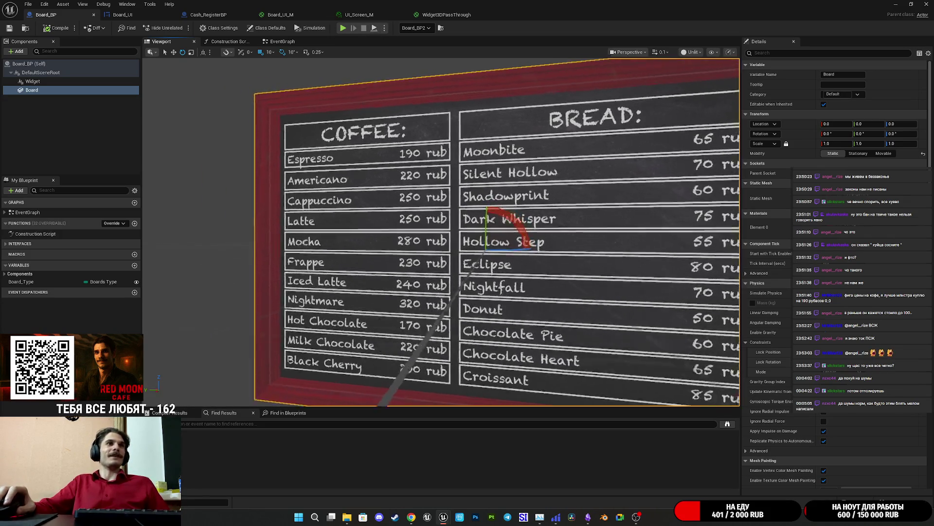
pyautogui.scroll(-1, 384, 83)
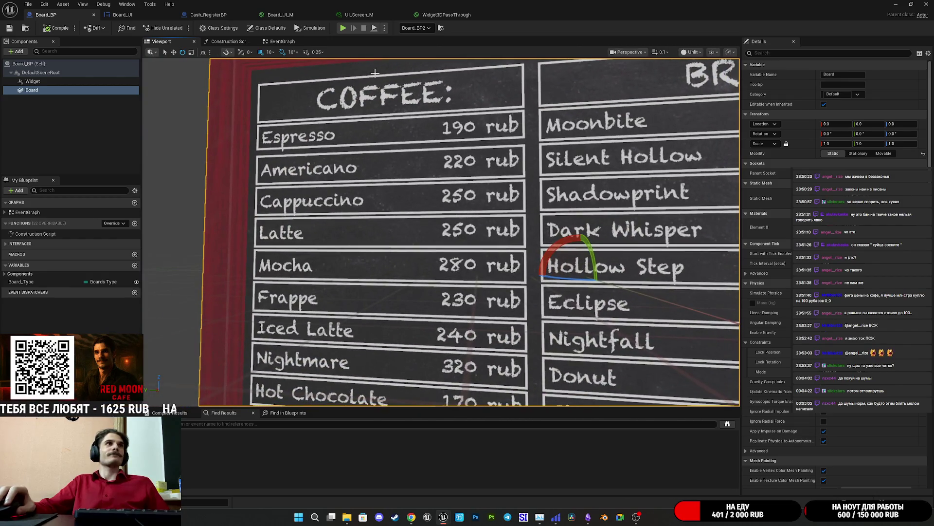
pyautogui.click(435, 16)
pyautogui.click(360, 15)
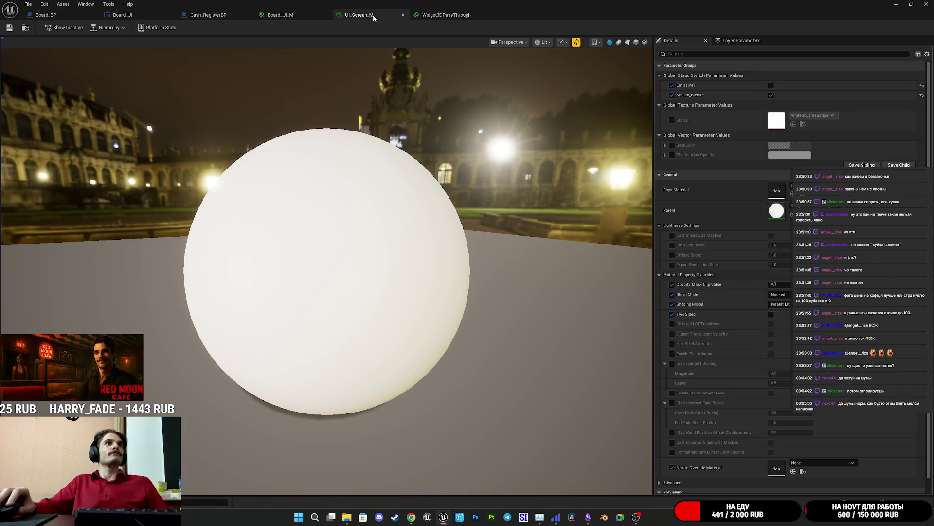
# Cycle through the open editor tabs to reach the Board_UI widget
pyautogui.click(280, 15)
pyautogui.click(220, 15)
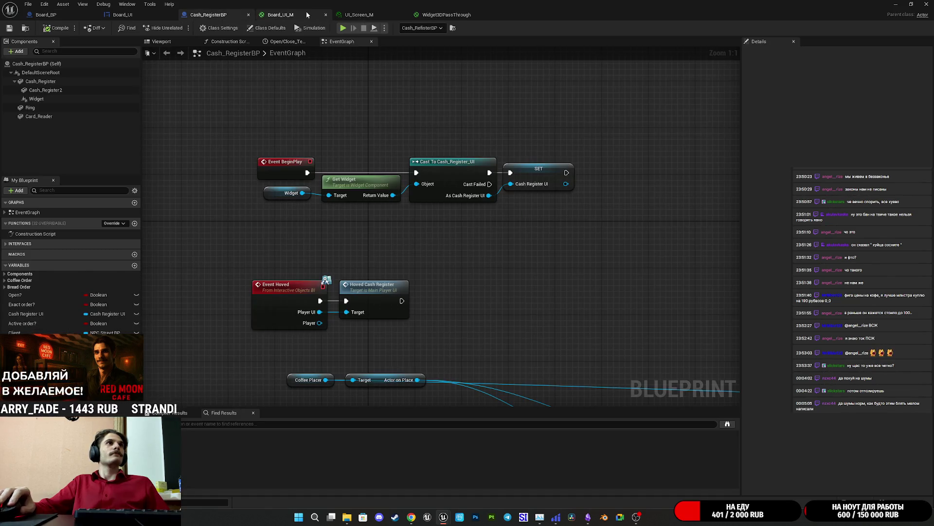
pyautogui.click(308, 13)
pyautogui.click(359, 15)
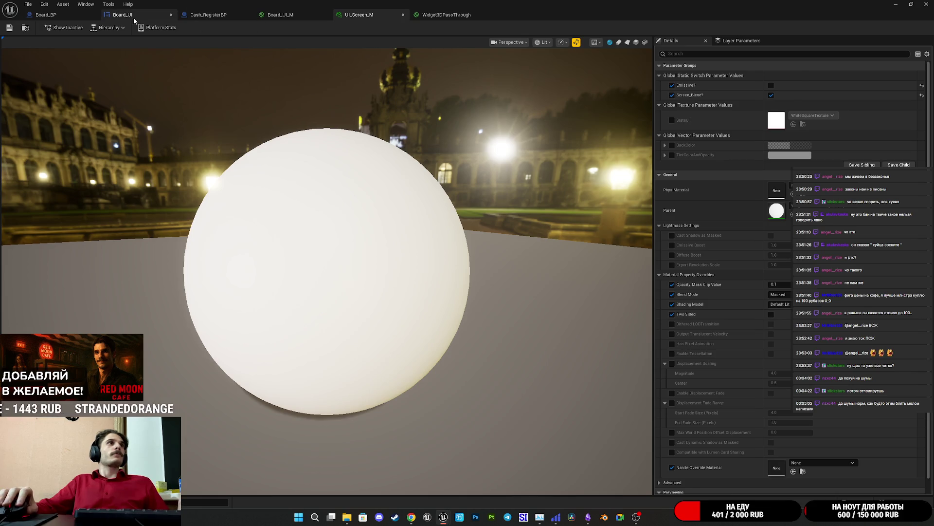
pyautogui.click(128, 14)
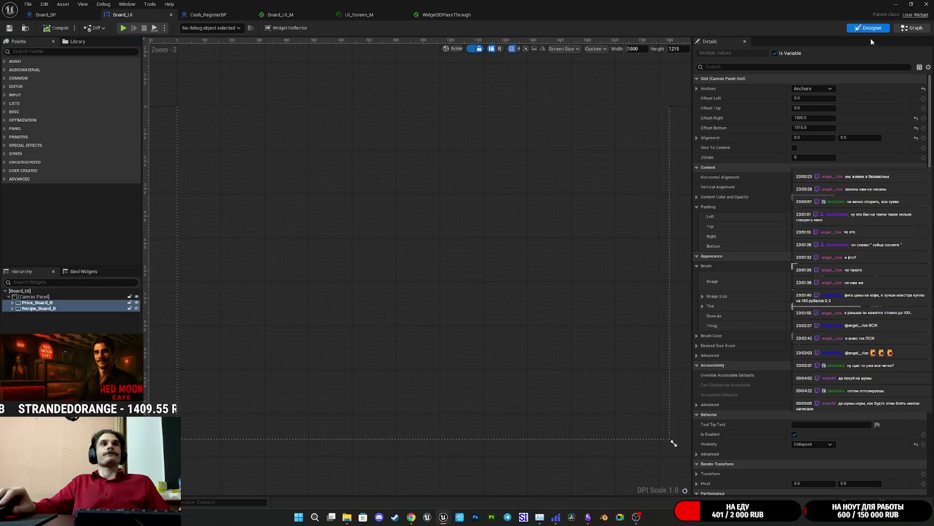
# Compile and save Board_UI from its Graph view, then return to Designer
pyautogui.click(908, 29)
pyautogui.click(58, 29)
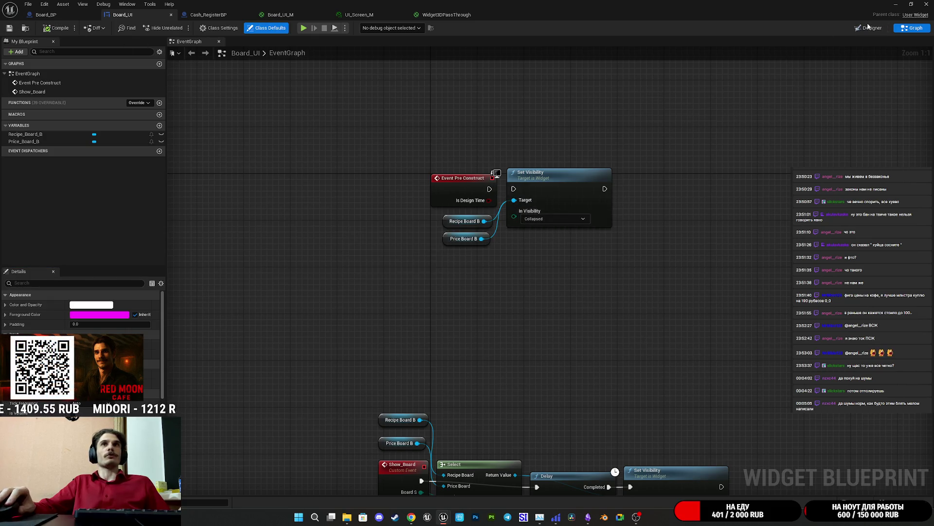
pyautogui.click(871, 28)
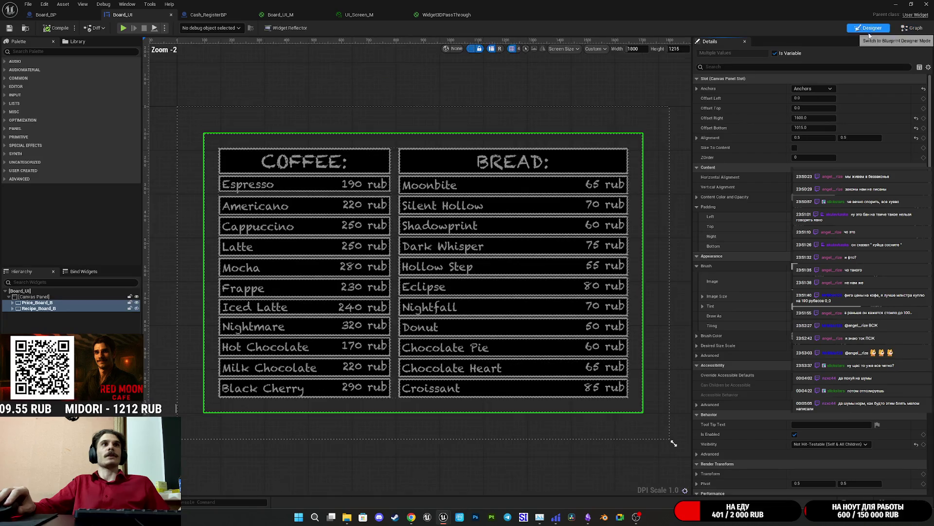
# Select every Bread column row border and set their slot padding to 0
pyautogui.click(520, 270)
pyautogui.click(513, 266)
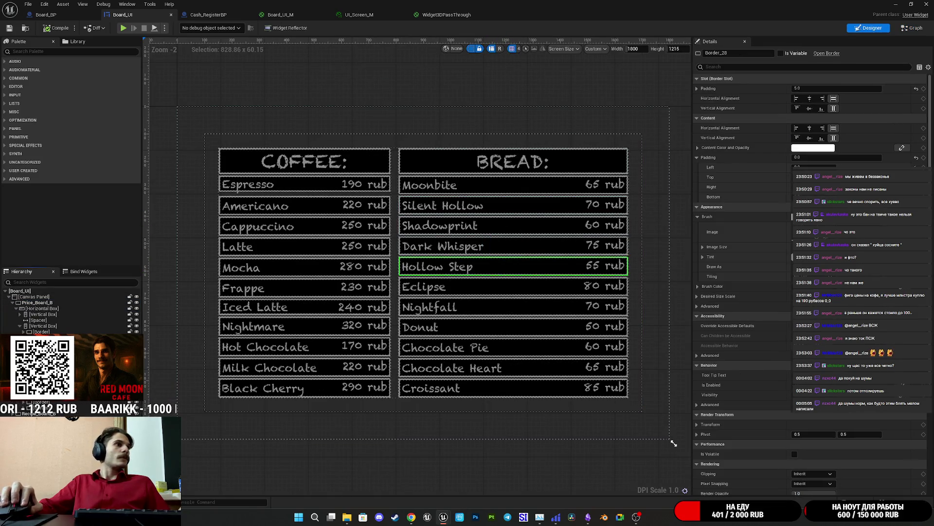
pyautogui.click(514, 266)
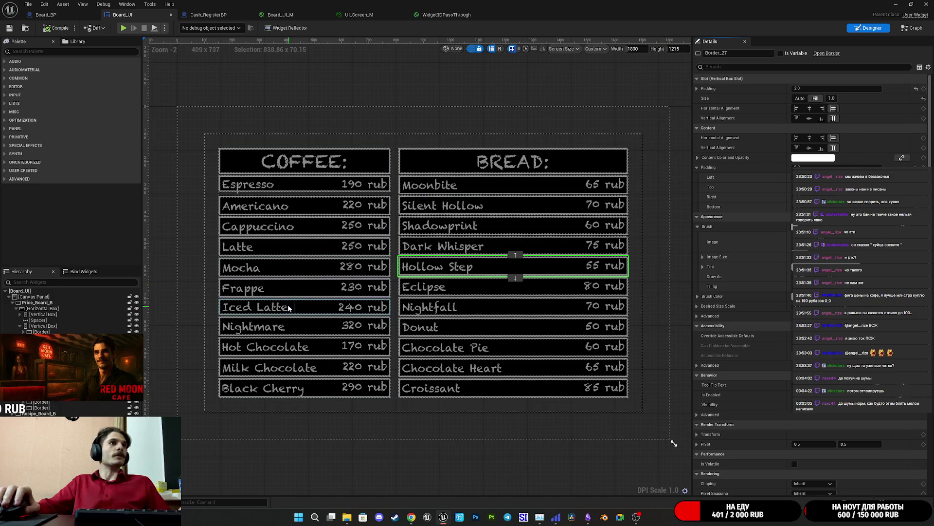
pyautogui.click(43, 332)
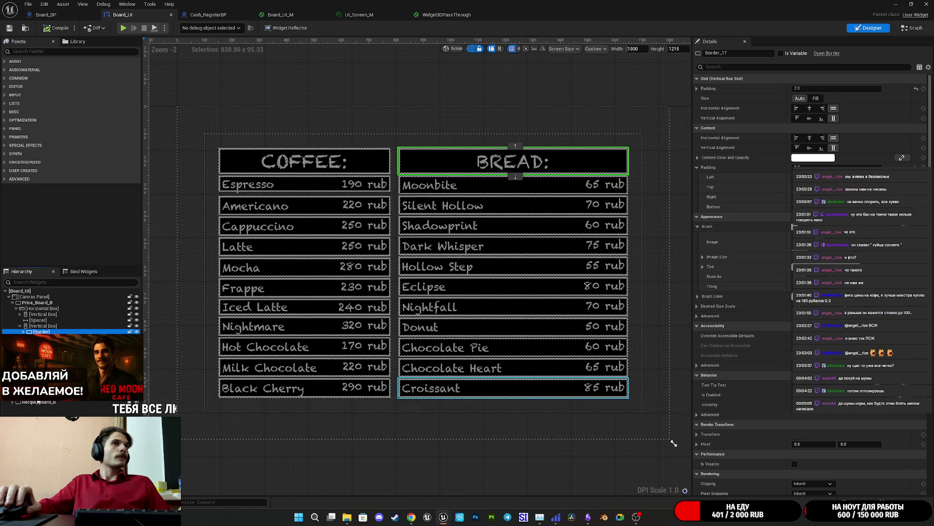
pyautogui.hotkey('ctrl', 'a')
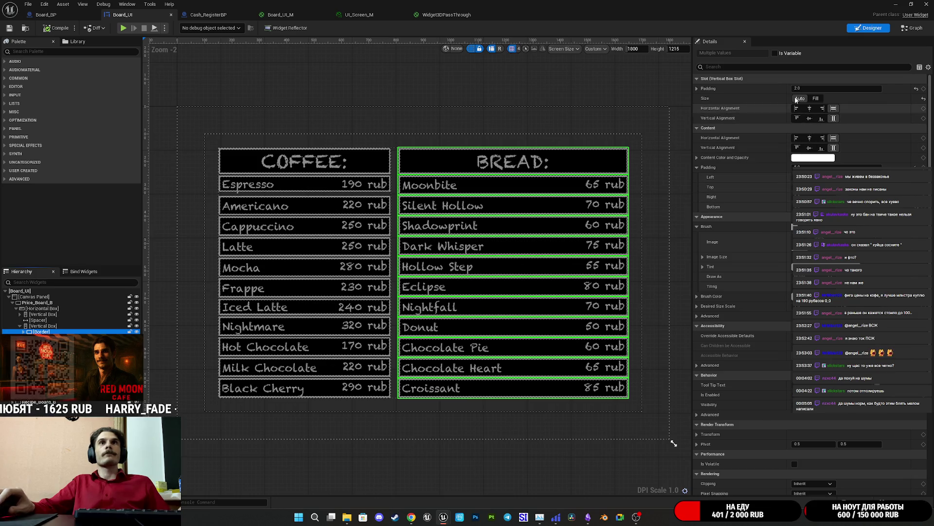
pyautogui.click(697, 88)
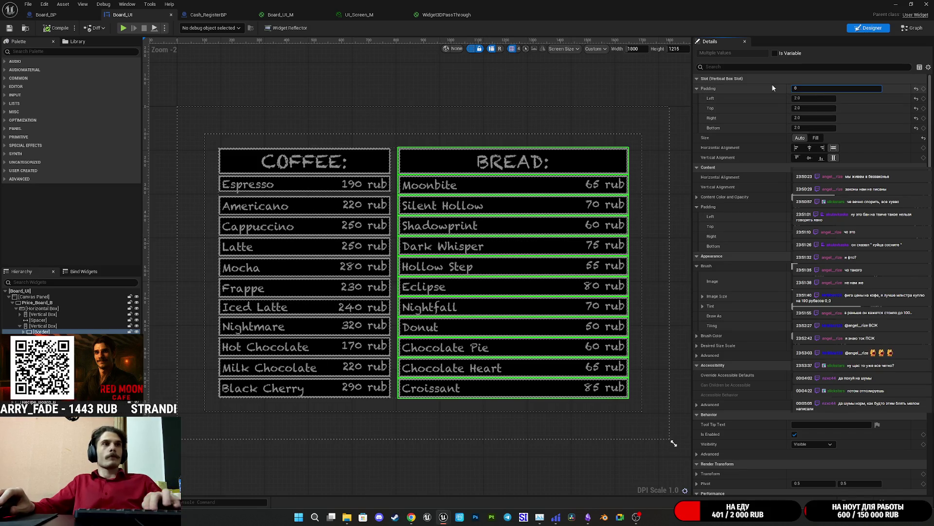
pyautogui.write('0')
pyautogui.press('Return')
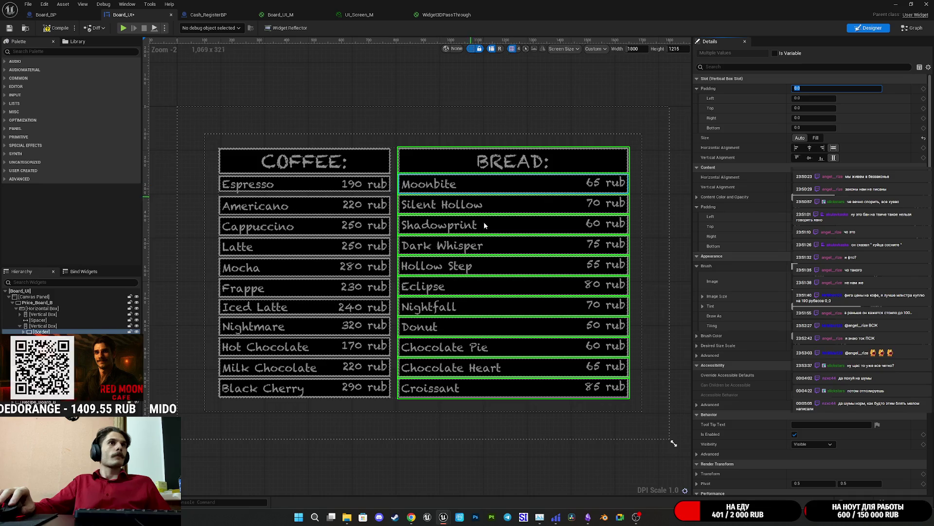
# Select the Coffee column row borders and set their slot padding to 0
pyautogui.click(301, 192)
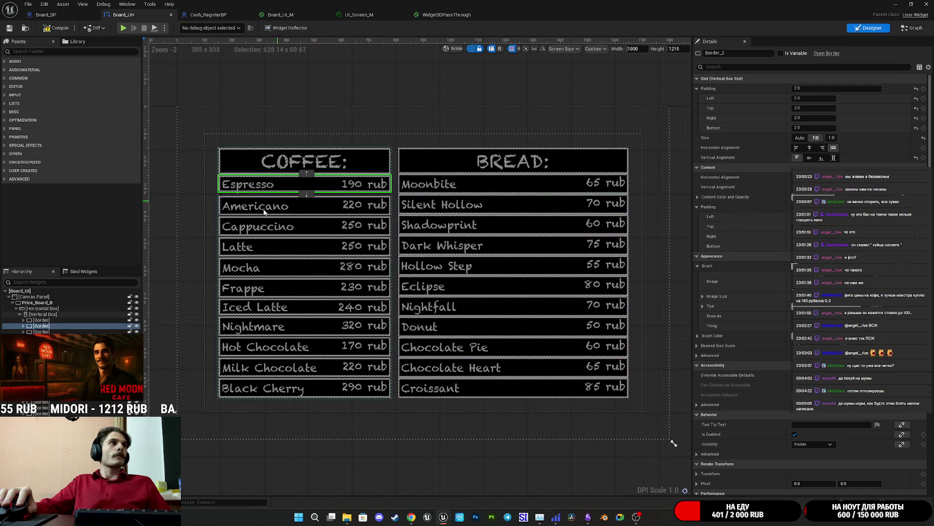
pyautogui.click(41, 319)
pyautogui.keyDown('shift'); pyautogui.click(42, 331); pyautogui.keyUp('shift')
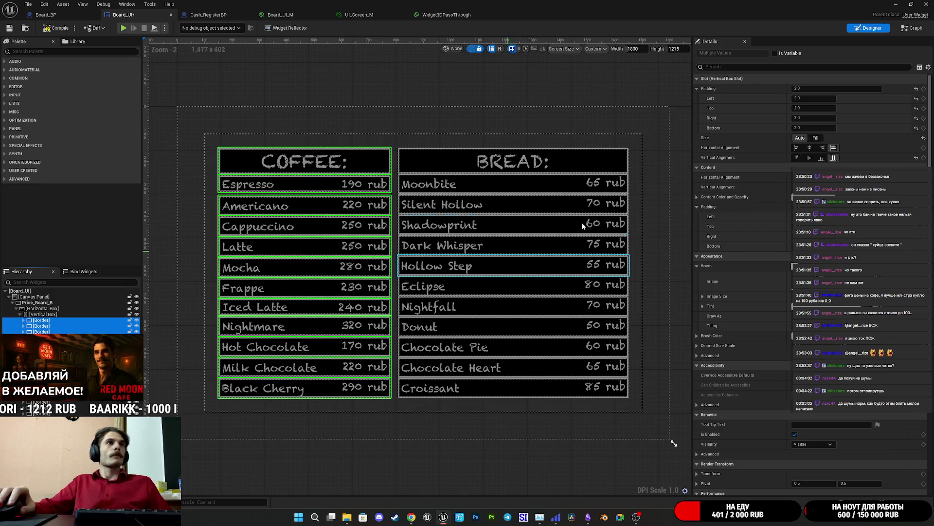
pyautogui.click(808, 90)
pyautogui.write('0')
pyautogui.press('Return')
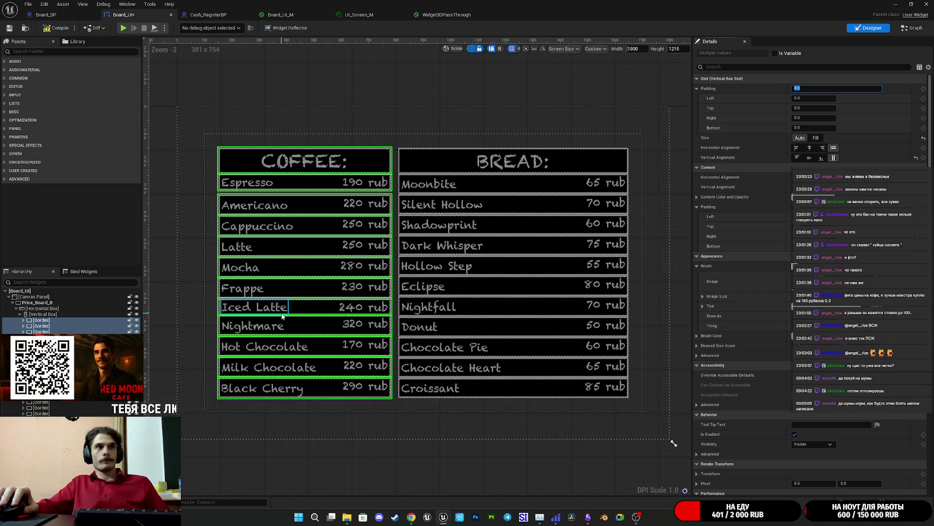
pyautogui.scroll(10, 452, 356)
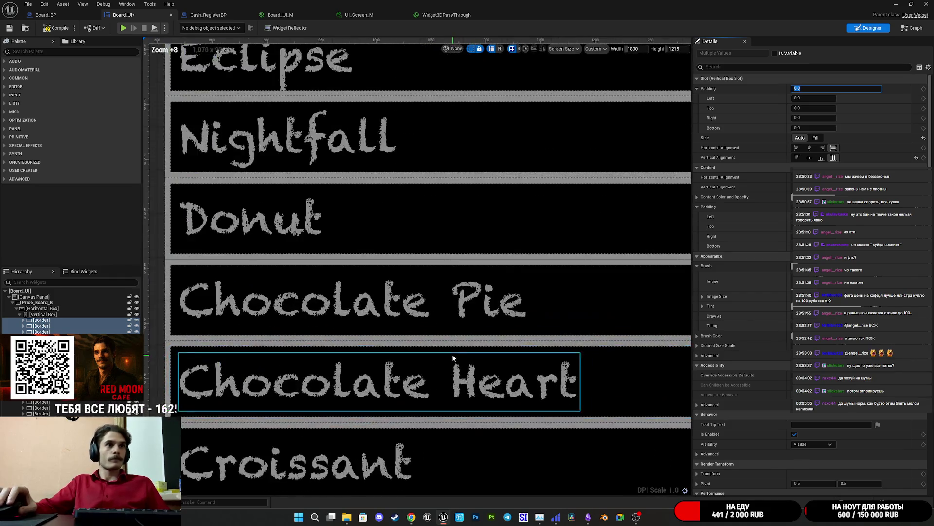
pyautogui.scroll(3, 424, 353)
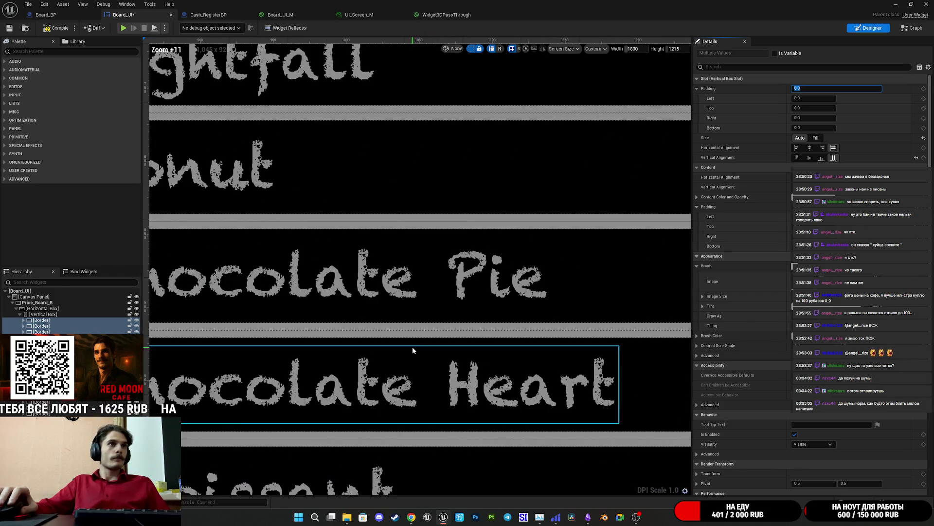
pyautogui.scroll(-9, 412, 349)
pyautogui.scroll(5, 413, 350)
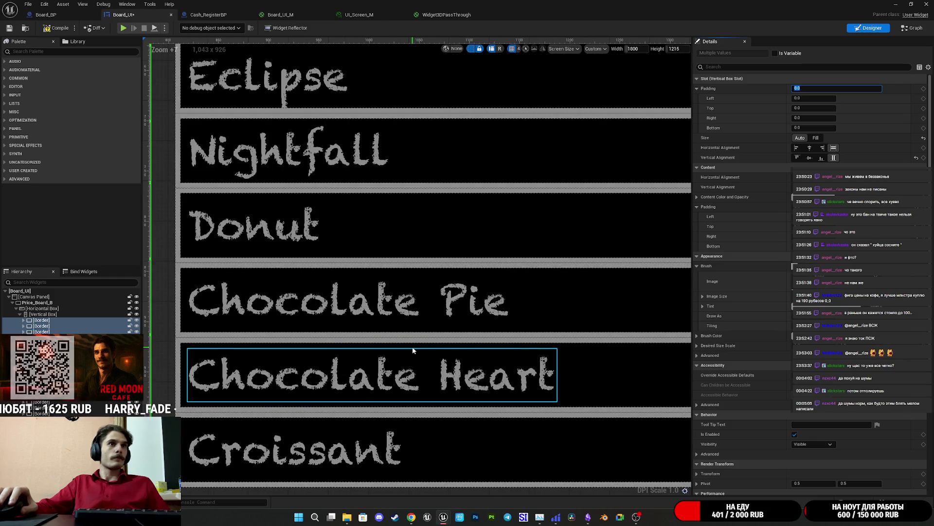
pyautogui.scroll(-7, 413, 349)
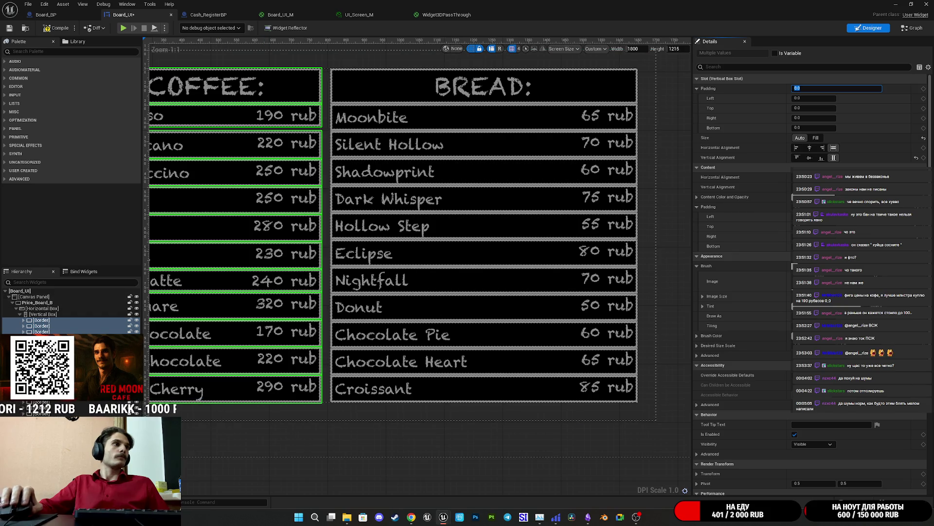
pyautogui.click(23, 321)
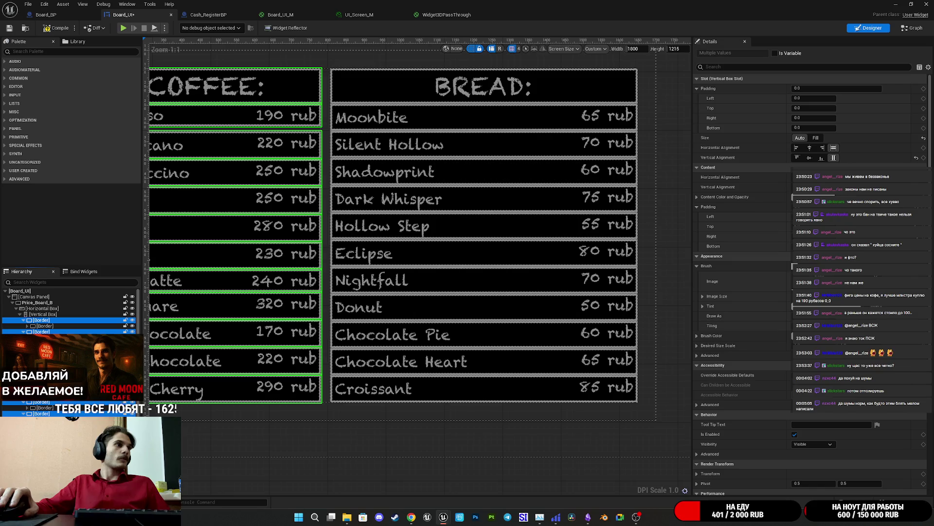
# Select all eleven Coffee row borders, from Black Cherry up to Espresso
pyautogui.click(234, 389)
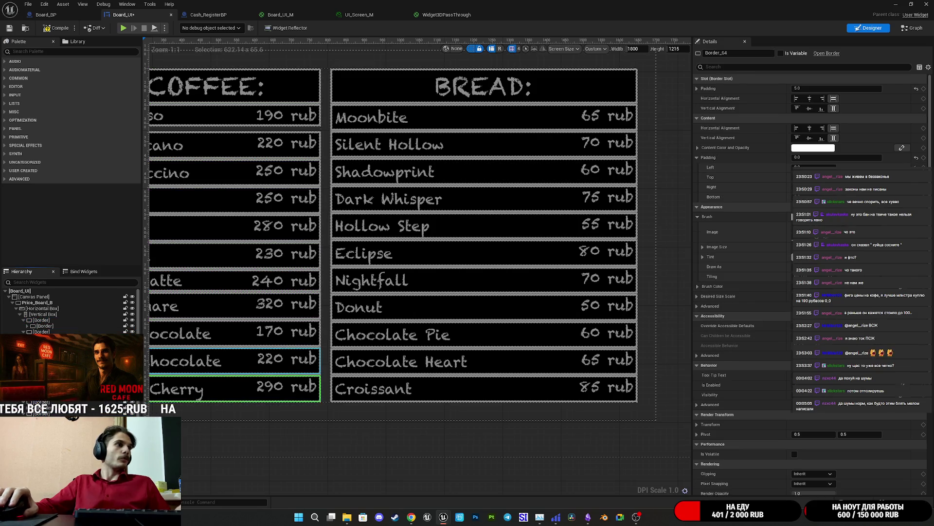
pyautogui.keyDown('ctrl'); pyautogui.click(233, 360); pyautogui.keyUp('ctrl')
pyautogui.keyDown('ctrl'); pyautogui.click(233, 333); pyautogui.keyUp('ctrl')
pyautogui.keyDown('ctrl'); pyautogui.click(233, 306); pyautogui.keyUp('ctrl')
pyautogui.keyDown('ctrl'); pyautogui.click(234, 280); pyautogui.keyUp('ctrl')
pyautogui.keyDown('ctrl'); pyautogui.click(234, 253); pyautogui.keyUp('ctrl')
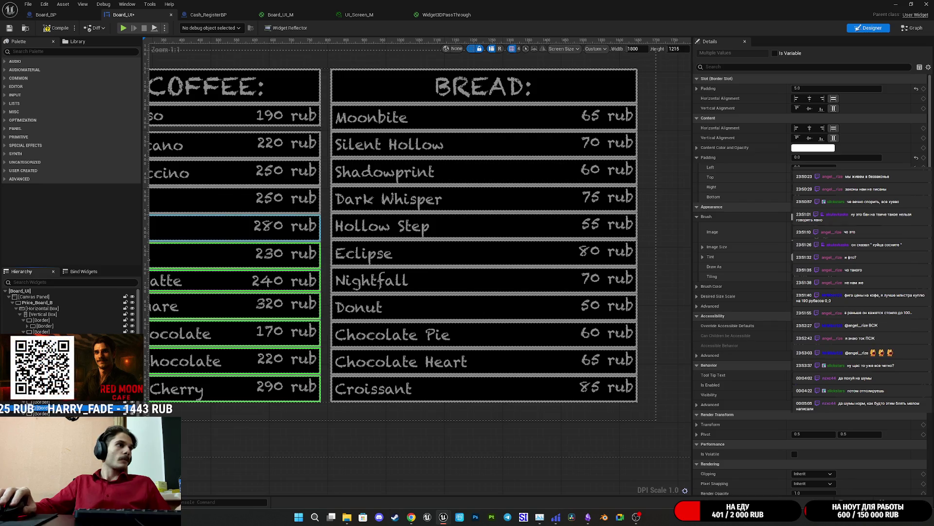
pyautogui.keyDown('ctrl'); pyautogui.click(234, 226); pyautogui.keyUp('ctrl')
pyautogui.keyDown('ctrl'); pyautogui.click(234, 198); pyautogui.keyUp('ctrl')
pyautogui.keyDown('ctrl'); pyautogui.click(234, 173); pyautogui.keyUp('ctrl')
pyautogui.keyDown('ctrl'); pyautogui.click(234, 145); pyautogui.keyUp('ctrl')
pyautogui.keyDown('ctrl'); pyautogui.click(234, 115); pyautogui.keyUp('ctrl')
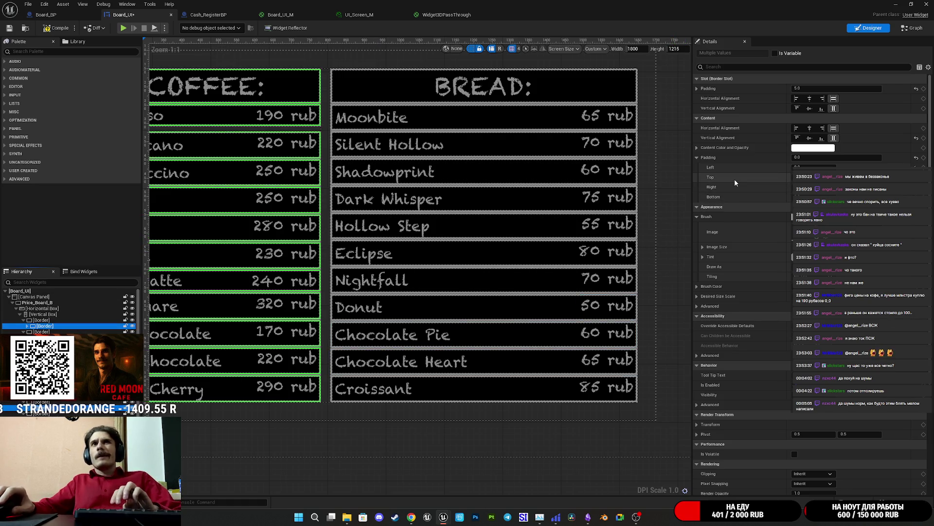
# Set the selected rows' Left and Right slot padding to 10
pyautogui.click(697, 89)
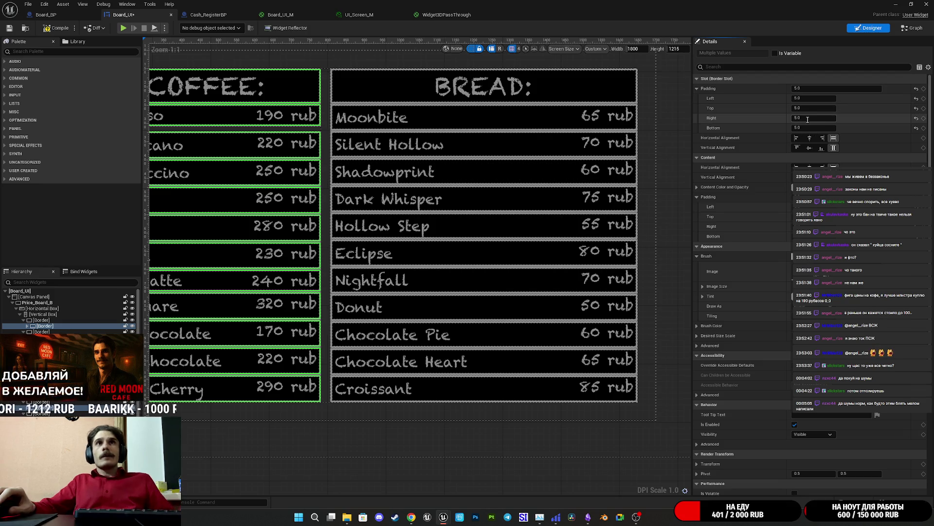
pyautogui.click(806, 99)
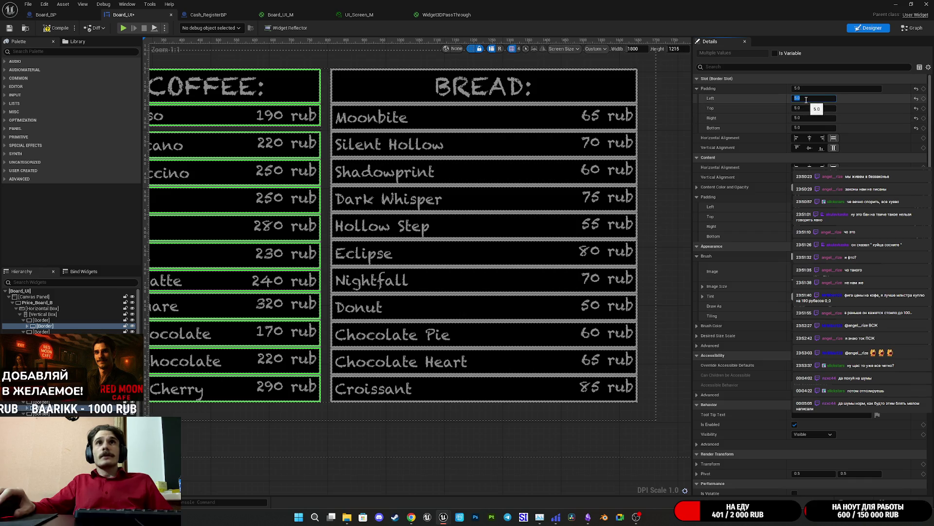
pyautogui.write('10')
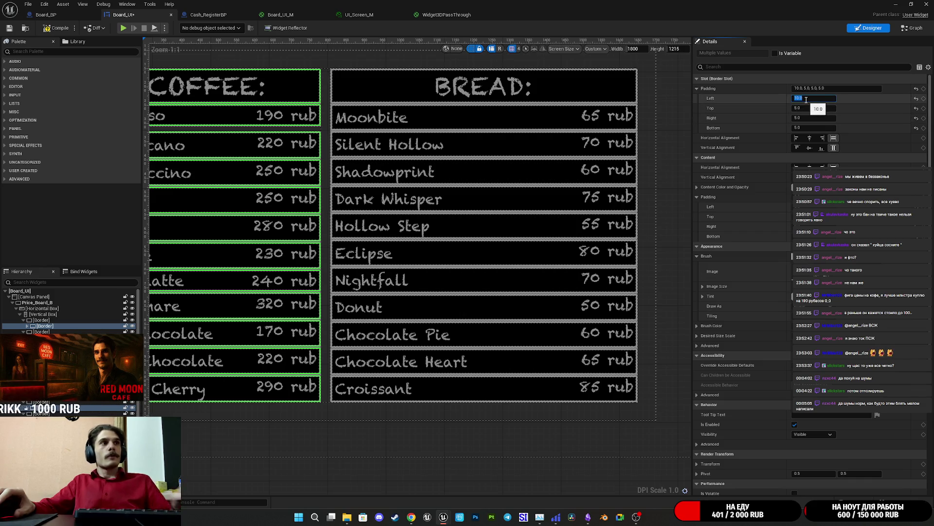
pyautogui.press('Return')
pyautogui.click(804, 117)
pyautogui.write('10')
pyautogui.press('Return')
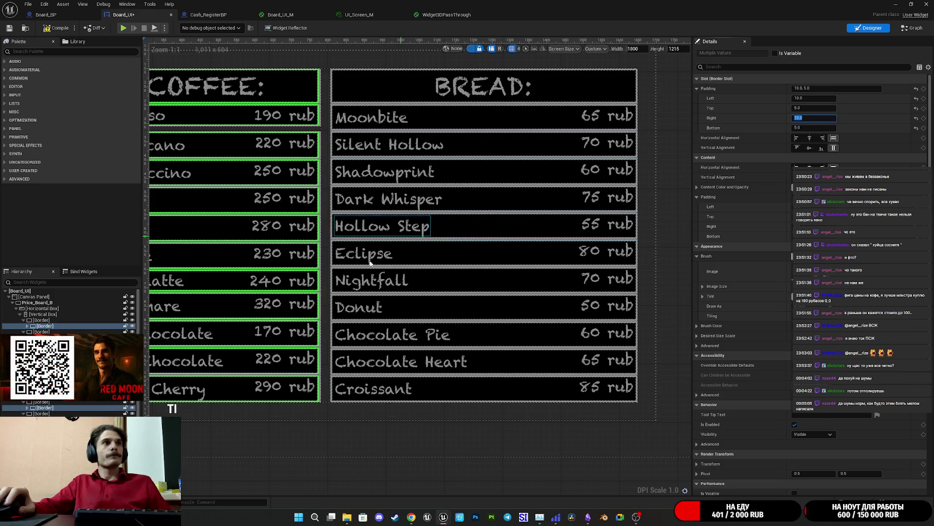
pyautogui.scroll(7, 427, 331)
pyautogui.scroll(1, 433, 331)
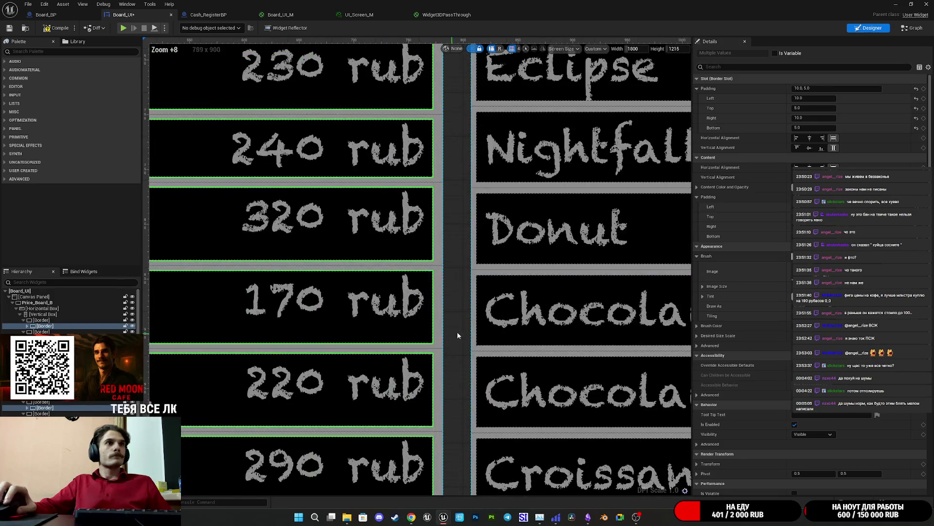
pyautogui.scroll(-7, 454, 285)
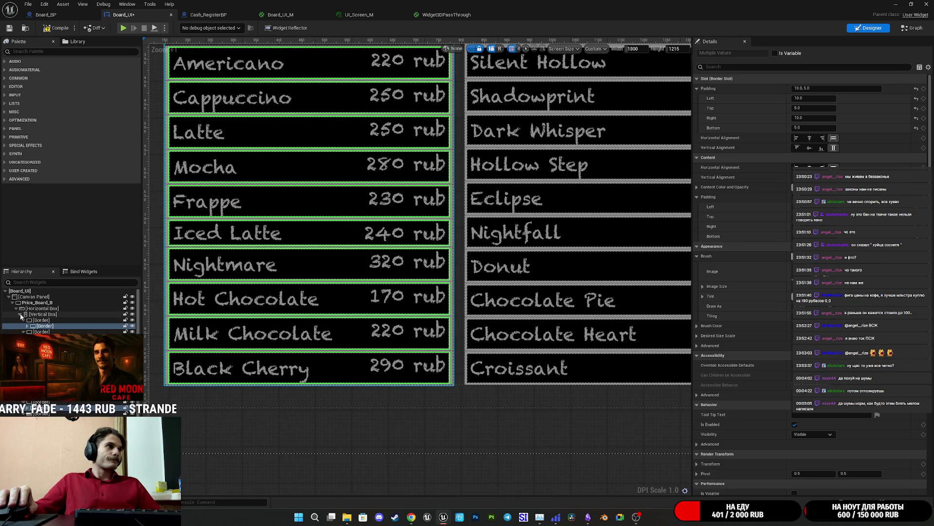
# Select the bread row borders from Croissant up to Shadowprint together
pyautogui.click(22, 315)
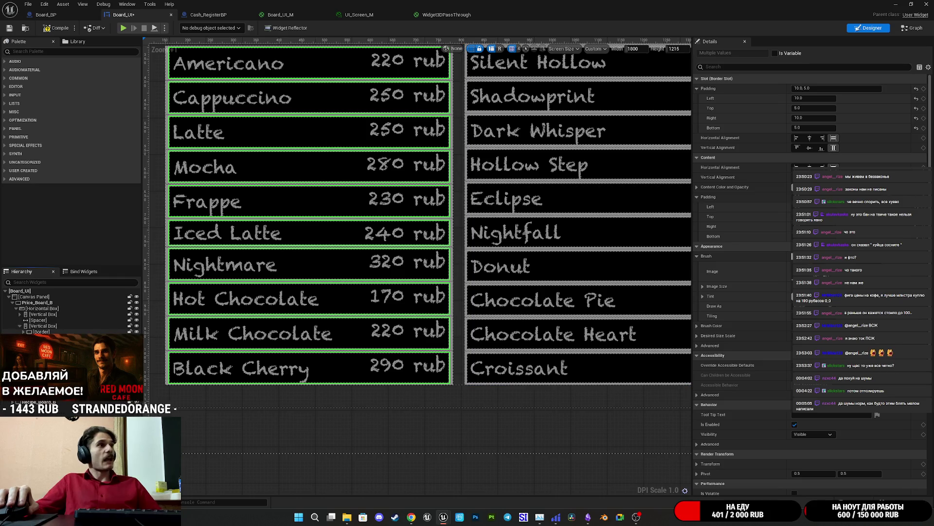
pyautogui.click(578, 368)
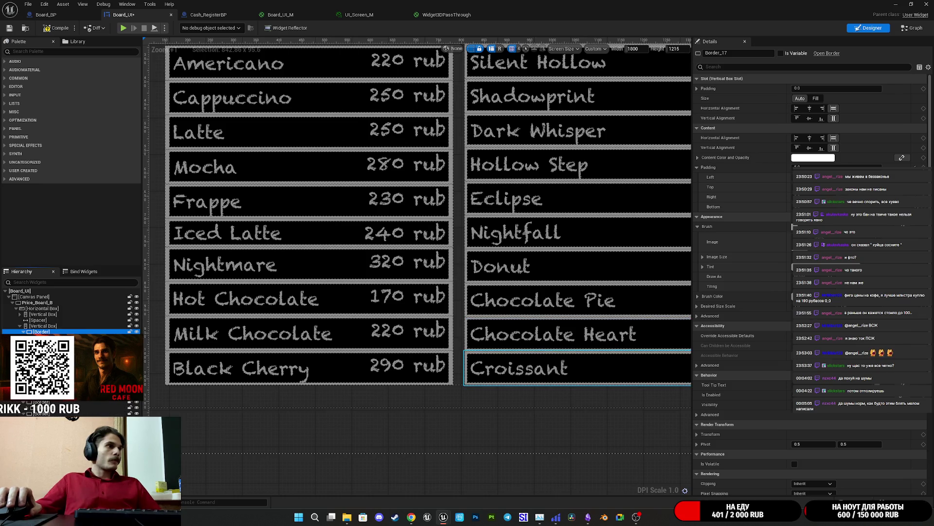
pyautogui.click(530, 369)
pyautogui.keyDown('ctrl'); pyautogui.click(530, 333); pyautogui.keyUp('ctrl')
pyautogui.keyDown('ctrl'); pyautogui.click(530, 300); pyautogui.keyUp('ctrl')
pyautogui.keyDown('ctrl'); pyautogui.click(530, 266); pyautogui.keyUp('ctrl')
pyautogui.keyDown('ctrl'); pyautogui.click(531, 232); pyautogui.keyUp('ctrl')
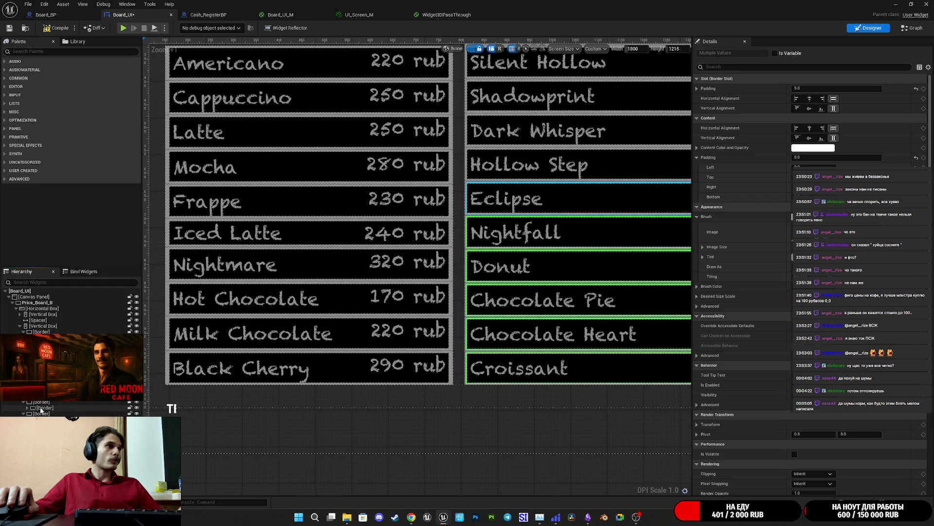
pyautogui.keyDown('ctrl'); pyautogui.click(530, 199); pyautogui.keyUp('ctrl')
pyautogui.keyDown('ctrl'); pyautogui.click(530, 164); pyautogui.keyUp('ctrl')
pyautogui.keyDown('ctrl'); pyautogui.click(531, 130); pyautogui.keyUp('ctrl')
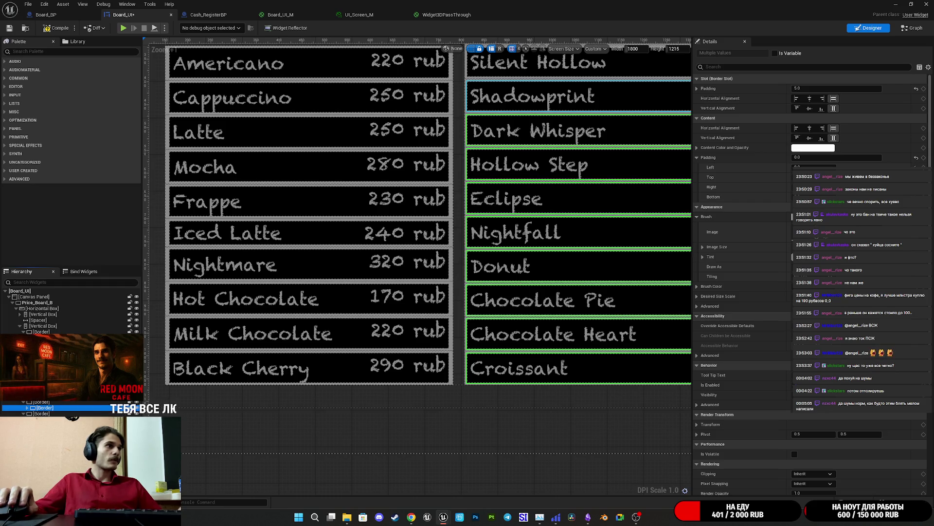
pyautogui.keyDown('ctrl'); pyautogui.click(531, 96); pyautogui.keyUp('ctrl')
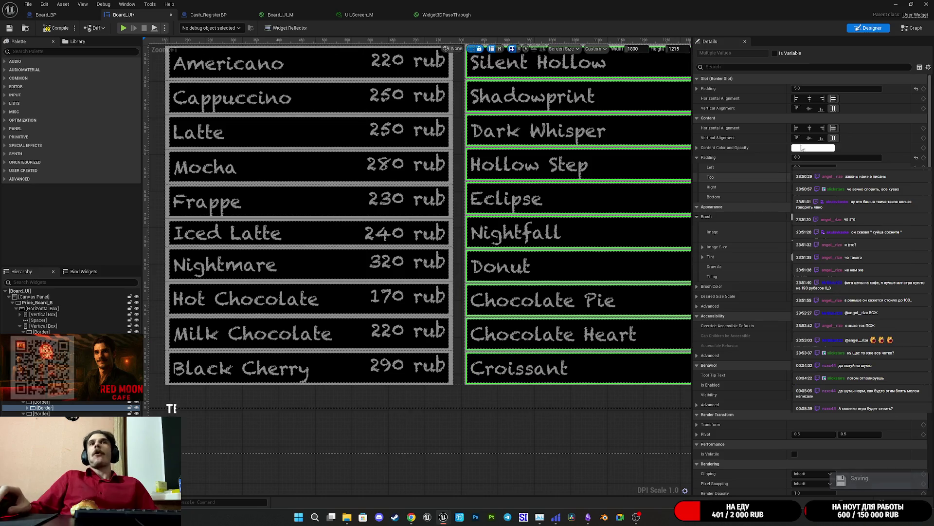
# Set the bread rows' left and right padding to 10, keeping 5 top and bottom
pyautogui.click(699, 89)
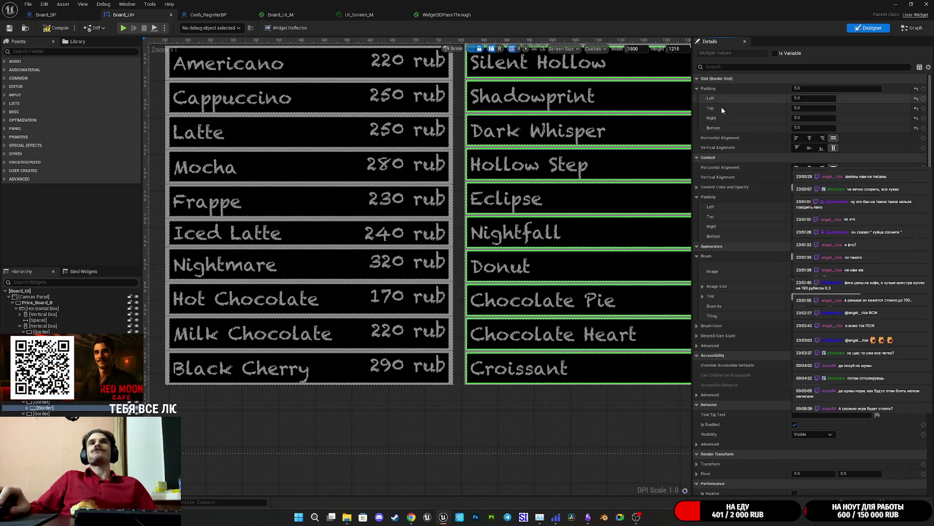
pyautogui.click(812, 118)
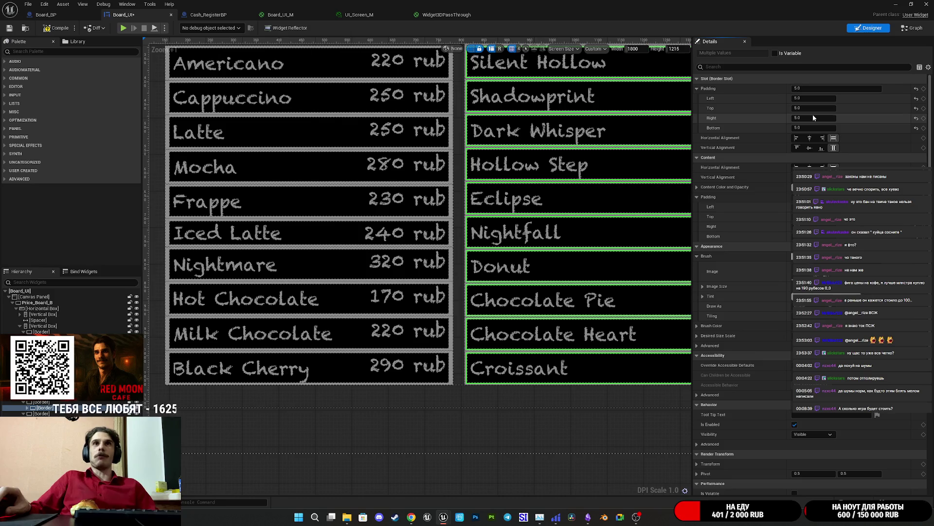
pyautogui.write('10')
pyautogui.press('Return')
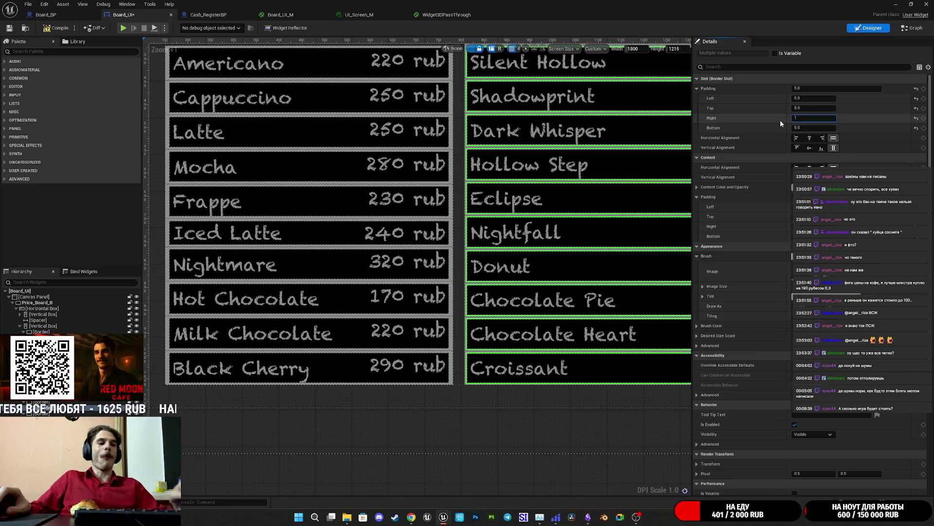
pyautogui.click(811, 98)
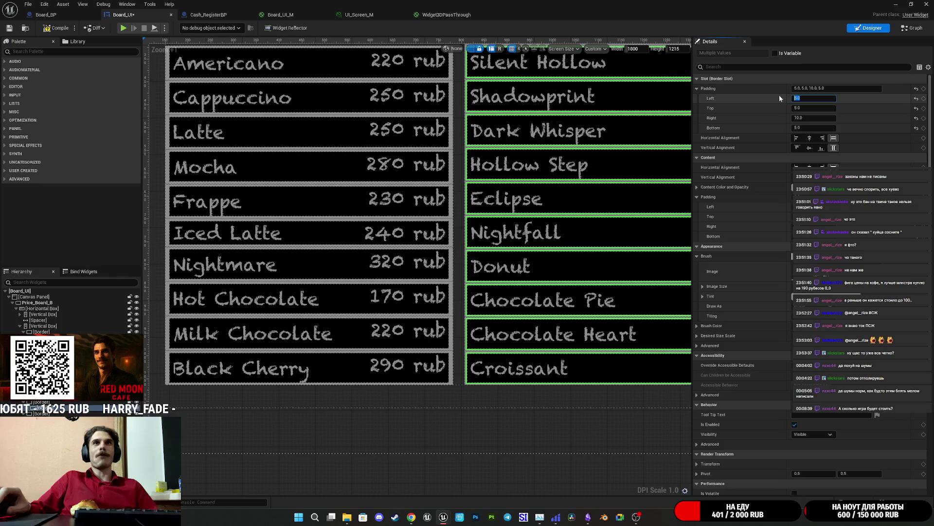
pyautogui.write('10')
pyautogui.press('Return')
pyautogui.moveTo(518, 314)
pyautogui.mouseDown()
pyautogui.moveTo(397, 312)
pyautogui.moveTo(401, 301)
pyautogui.mouseUp()
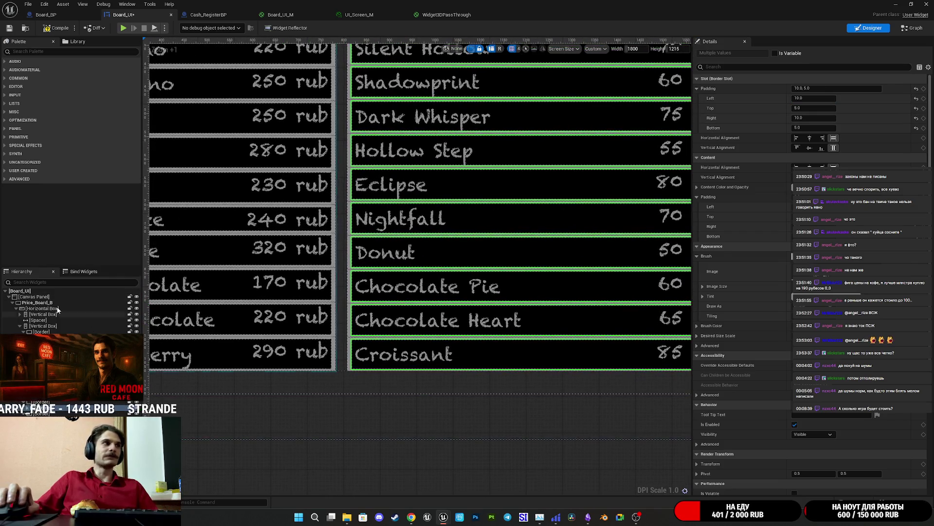
pyautogui.click(12, 302)
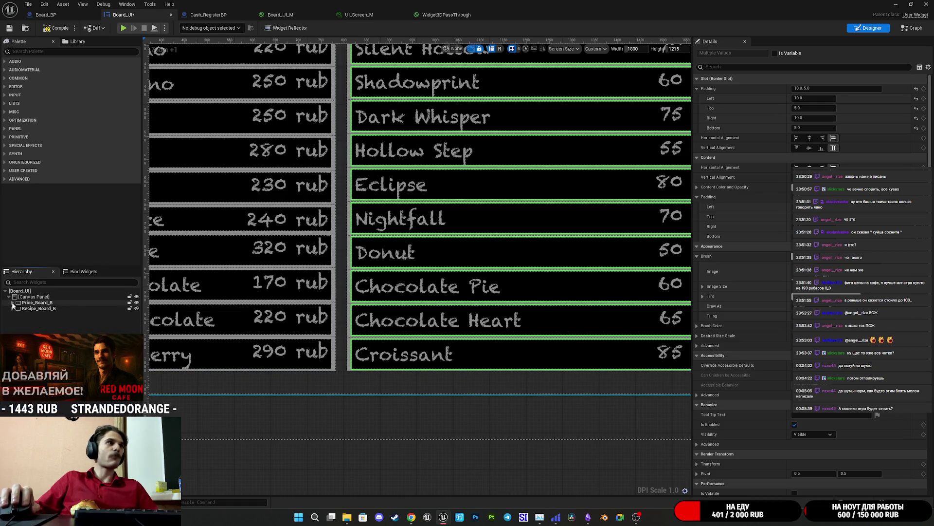
# Set the Espresso row's Border to fill its slot vertically, compared against Americano
pyautogui.click(90, 303)
pyautogui.keyDown('ctrl'); pyautogui.click(90, 303); pyautogui.keyUp('ctrl')
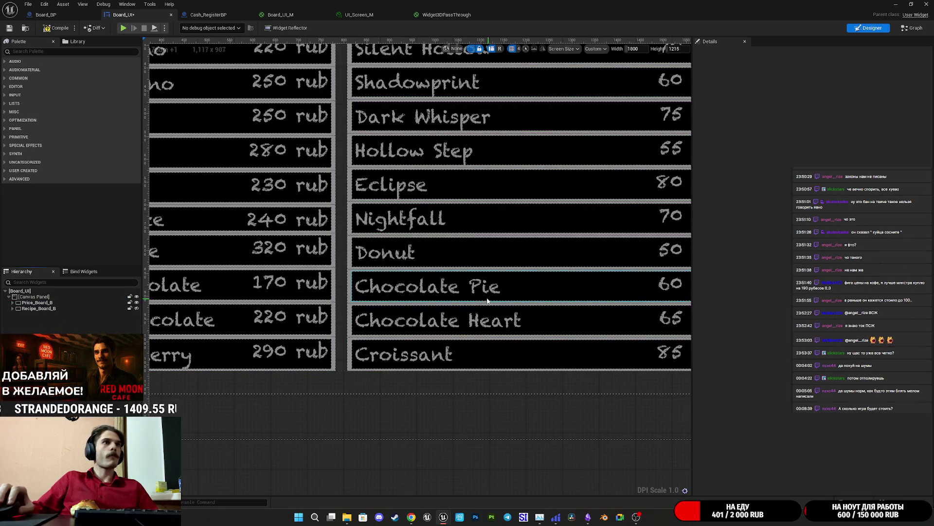
pyautogui.scroll(-3, 541, 323)
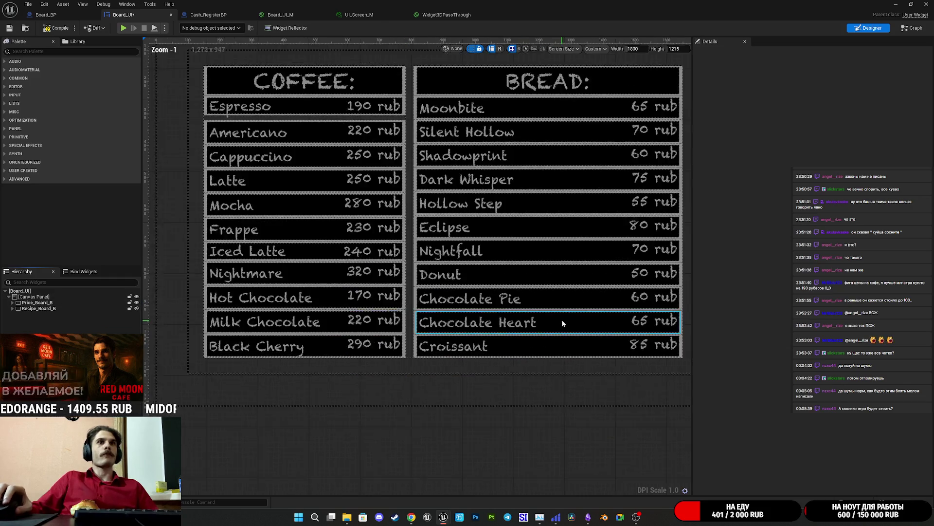
pyautogui.scroll(1, 541, 323)
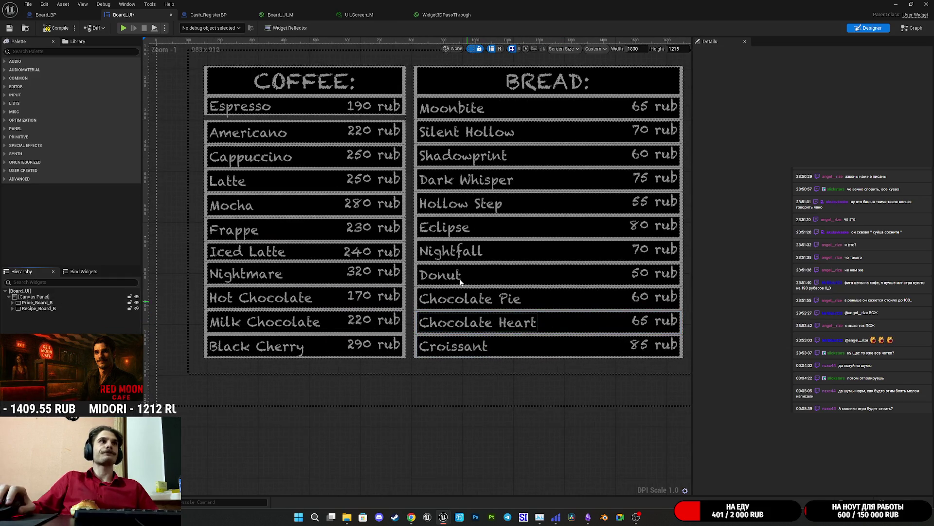
pyautogui.click(314, 110)
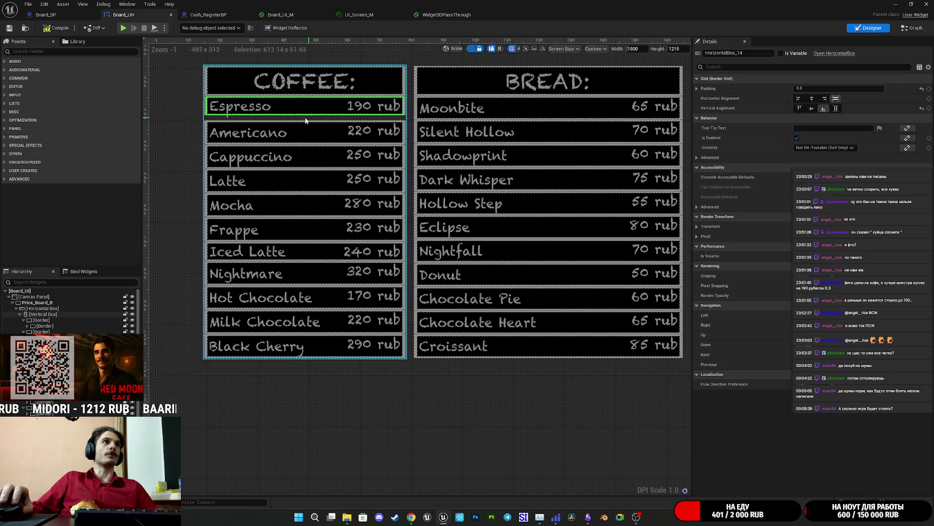
pyautogui.click(252, 116)
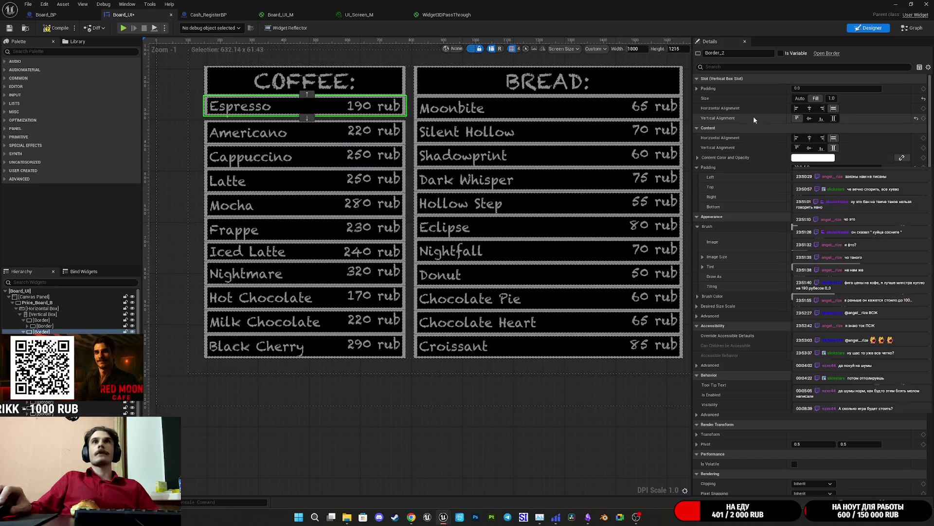
pyautogui.click(205, 125)
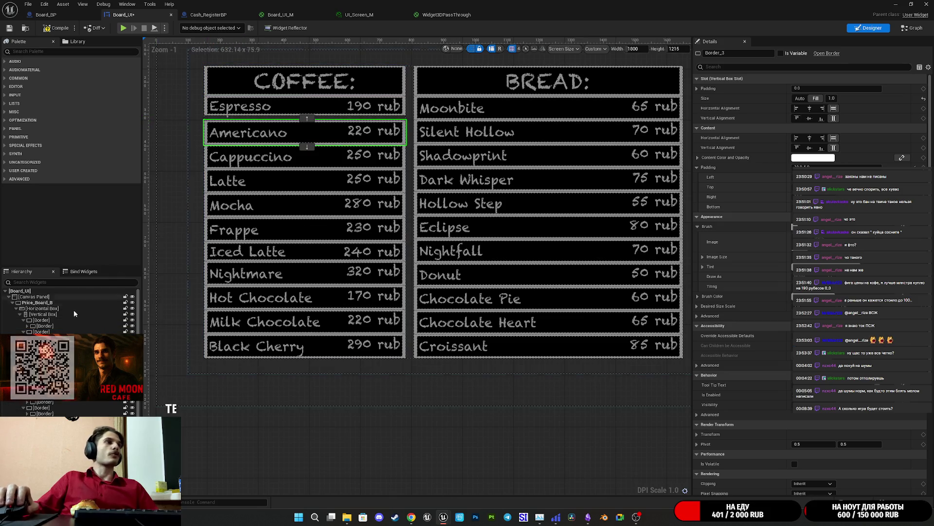
pyautogui.click(208, 101)
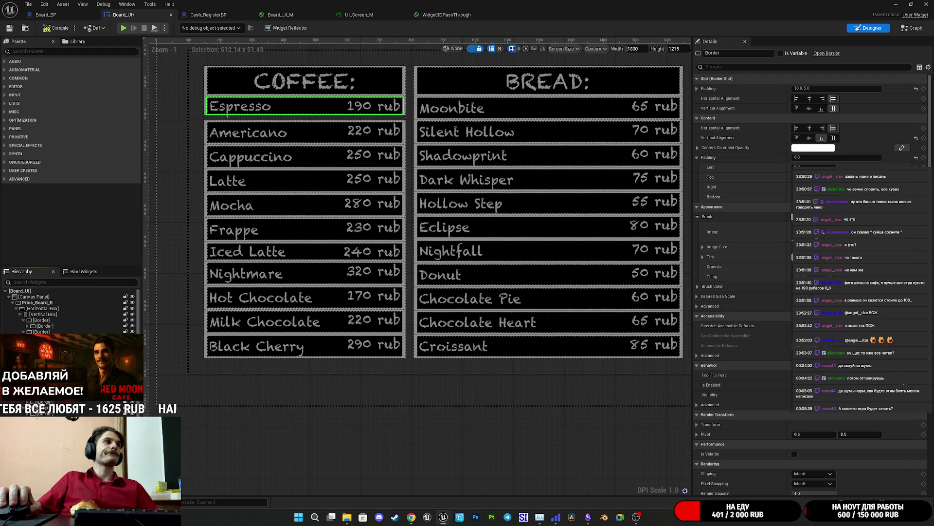
pyautogui.click(42, 331)
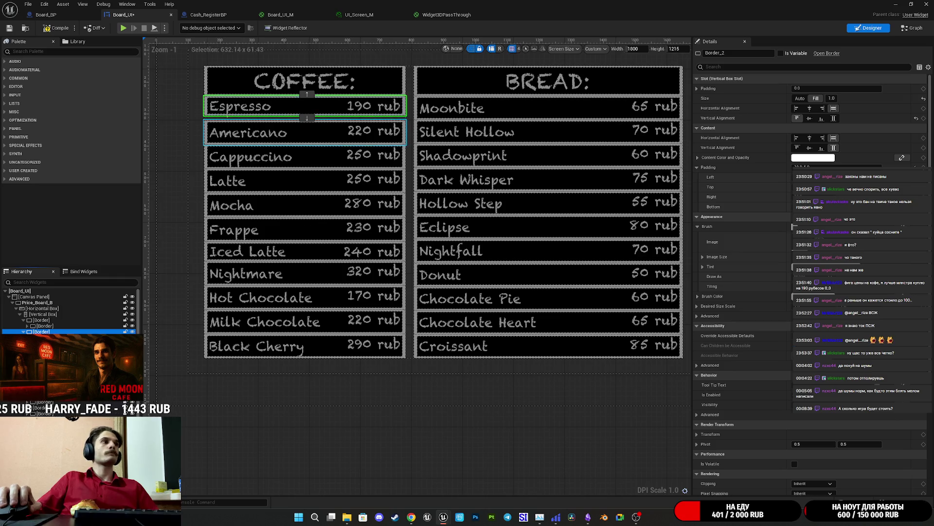
pyautogui.click(302, 132)
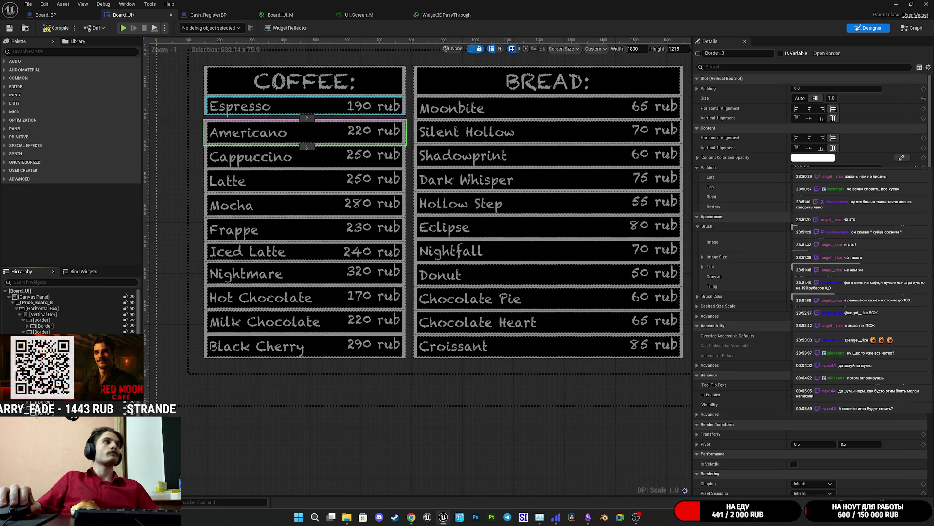
pyautogui.click(42, 331)
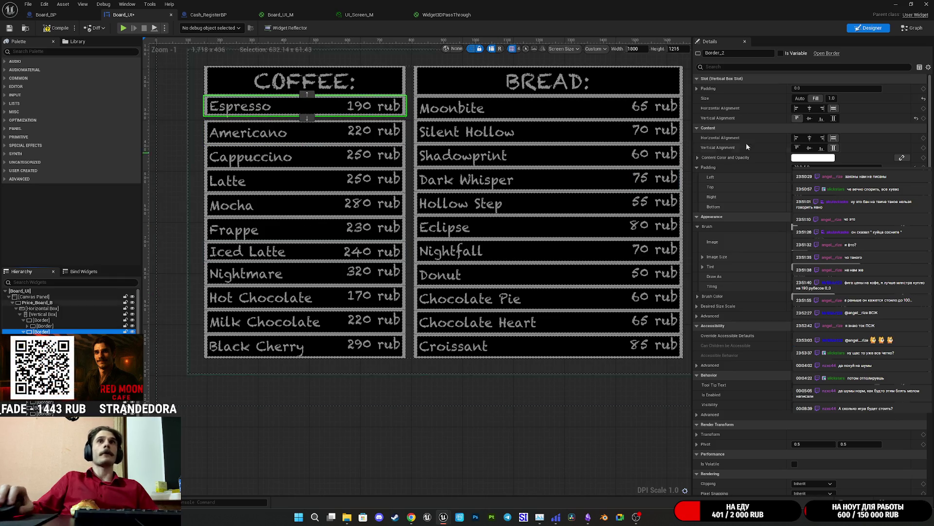
pyautogui.click(834, 120)
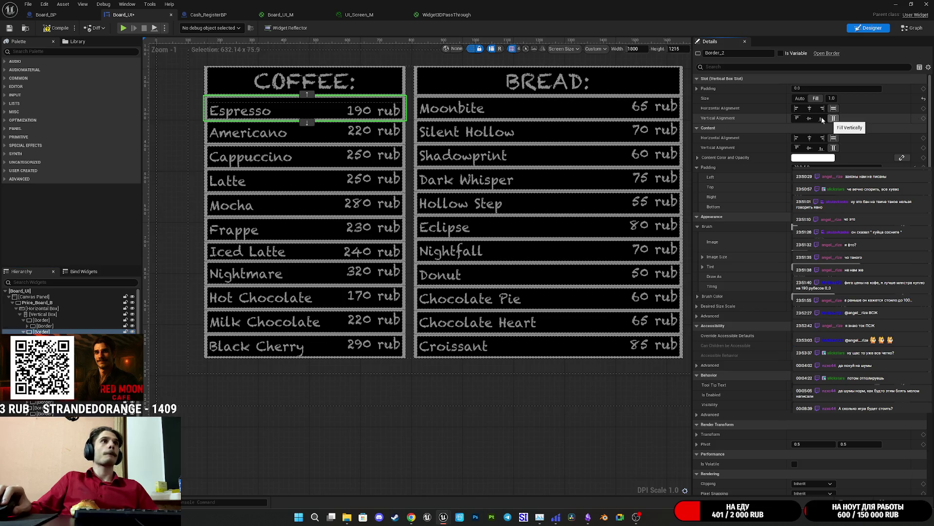
# Centre the Espresso row's name-and-price box vertically inside its border
pyautogui.click(246, 112)
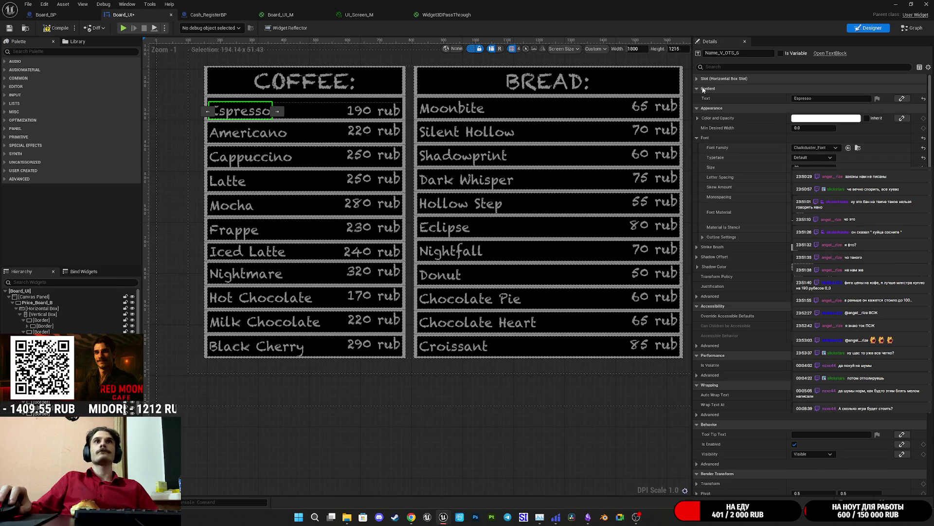
pyautogui.click(715, 78)
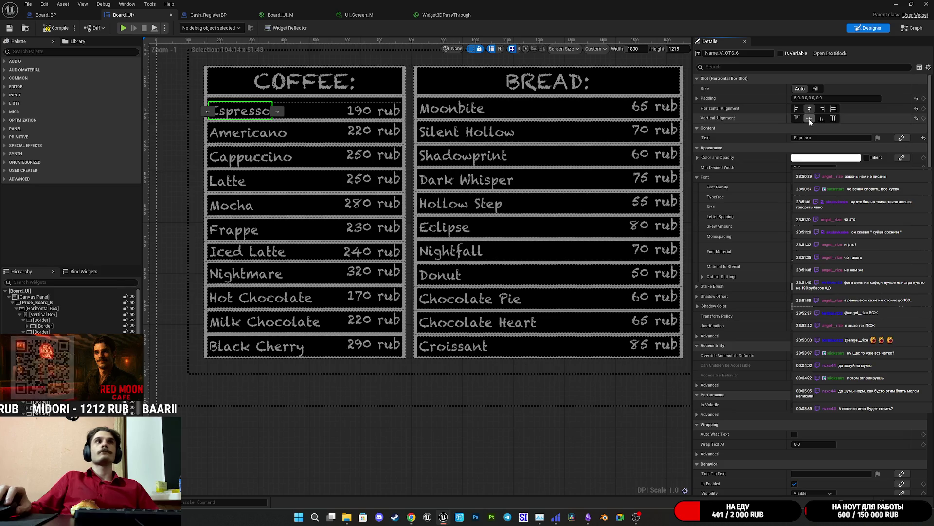
pyautogui.click(247, 137)
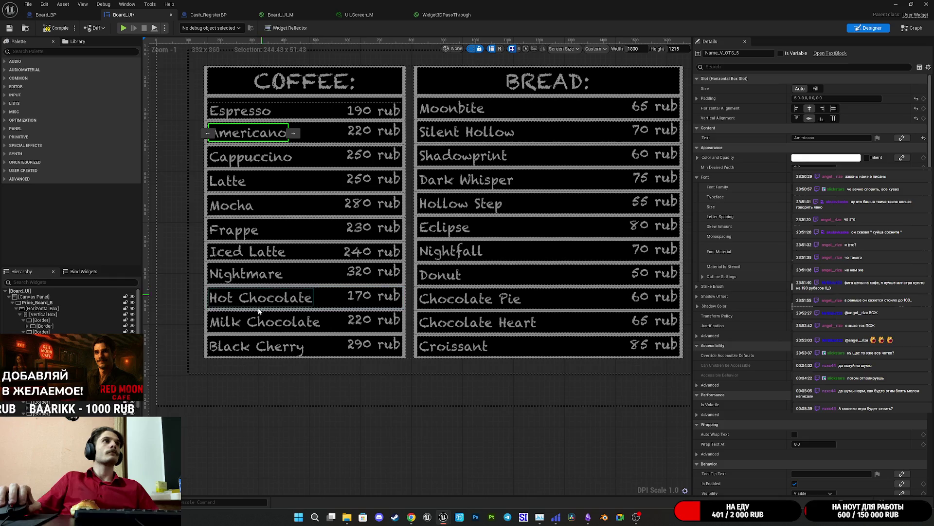
pyautogui.click(315, 434)
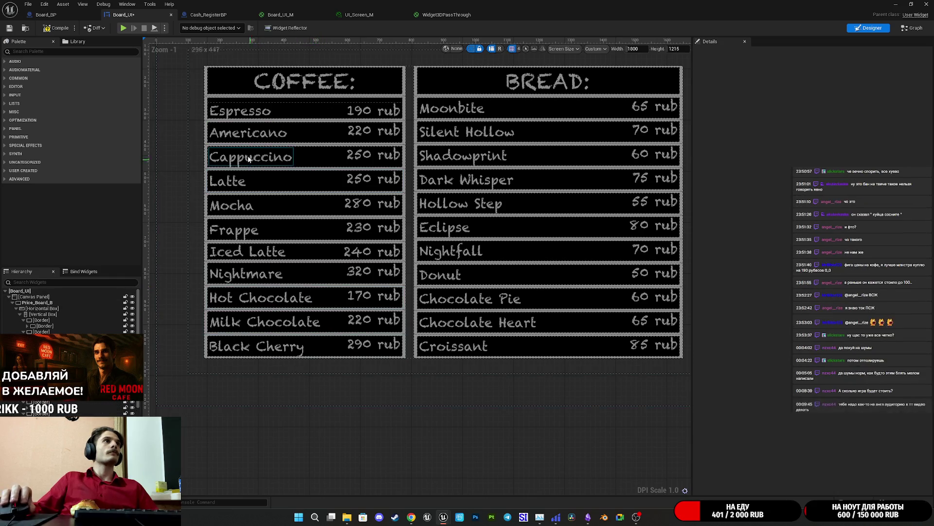
pyautogui.click(230, 114)
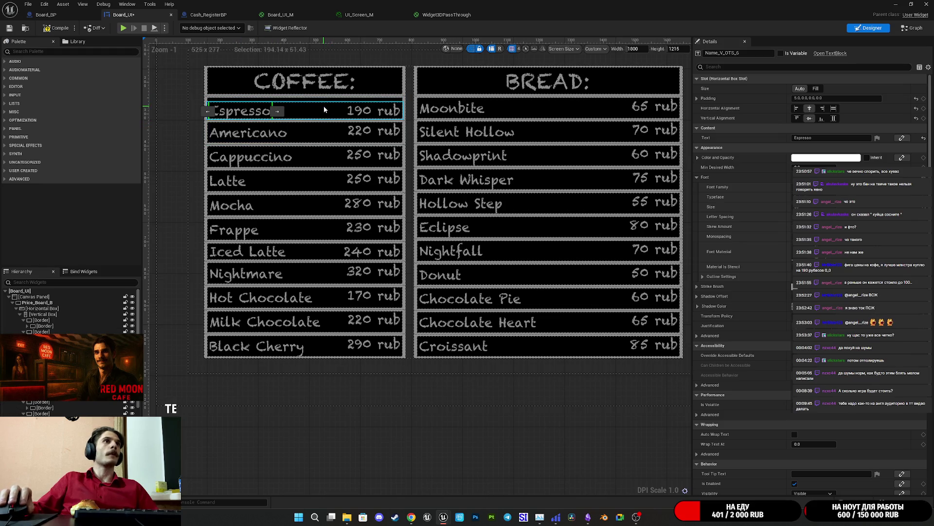
pyautogui.click(324, 108)
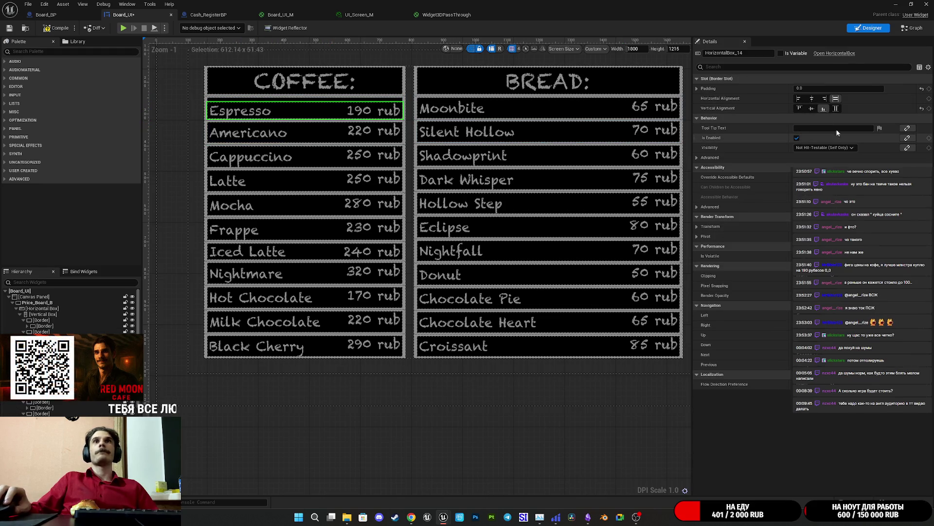
pyautogui.click(812, 109)
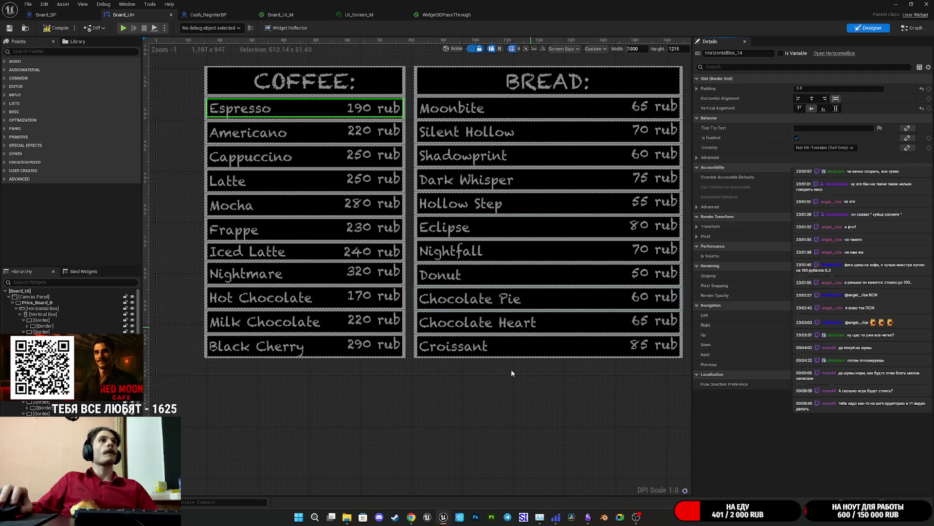
# Give the Black Cherry row's border a bottom padding of 10, matching Croissant's
pyautogui.click(441, 437)
pyautogui.moveTo(442, 437); pyautogui.dragTo(424, 448)
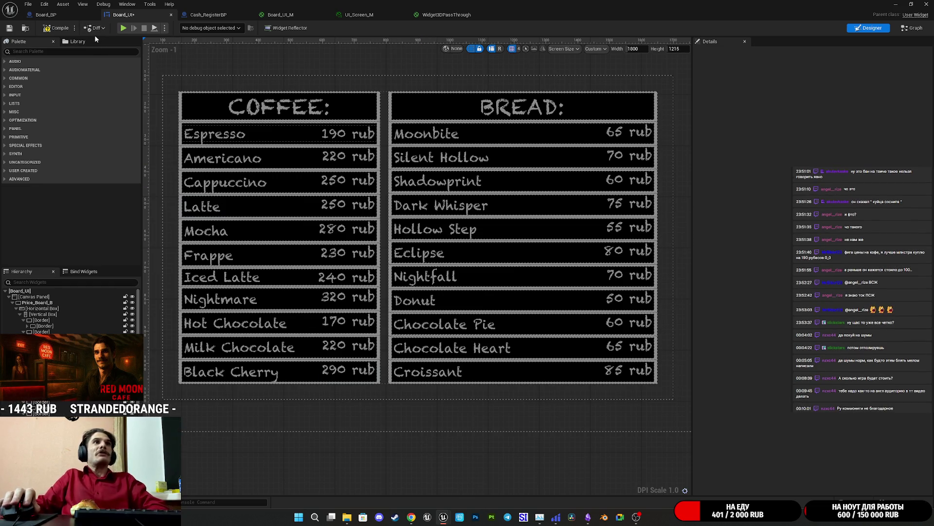
pyautogui.click(606, 106)
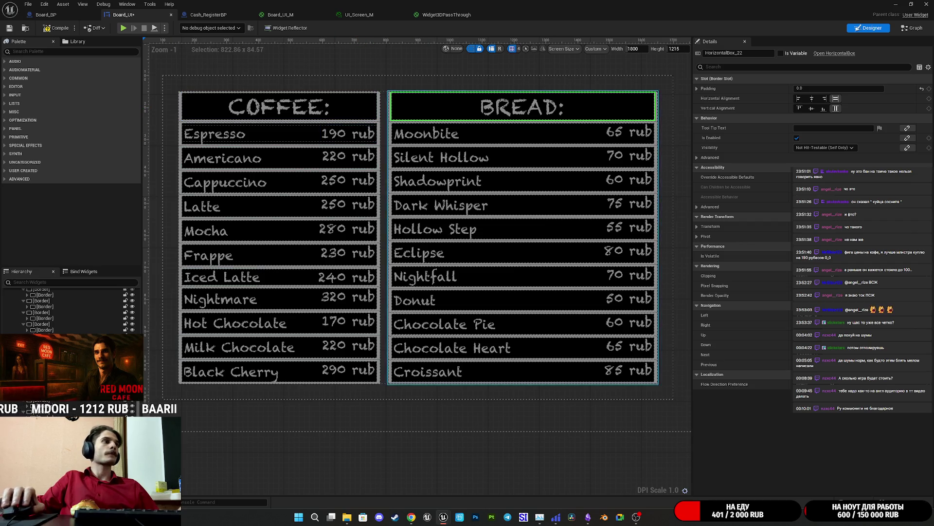
pyautogui.click(49, 341)
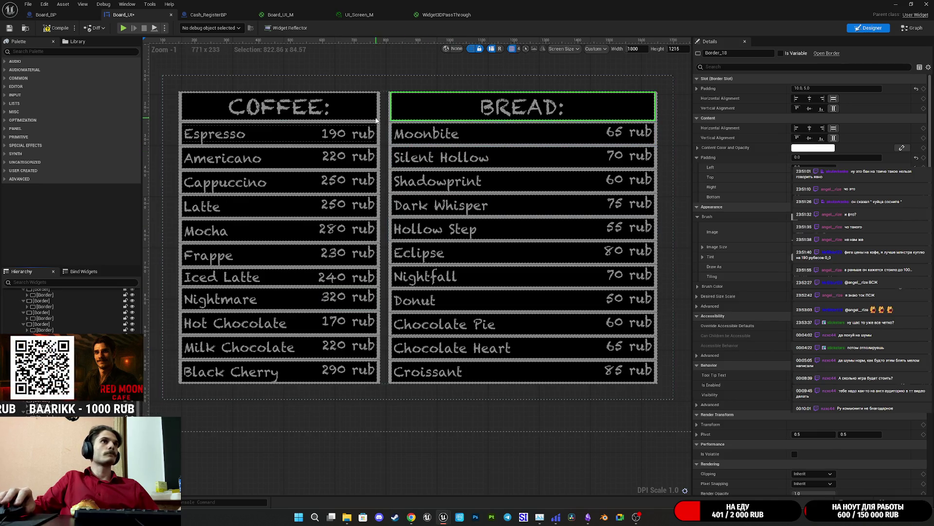
pyautogui.hotkey('ctrl', 'z')
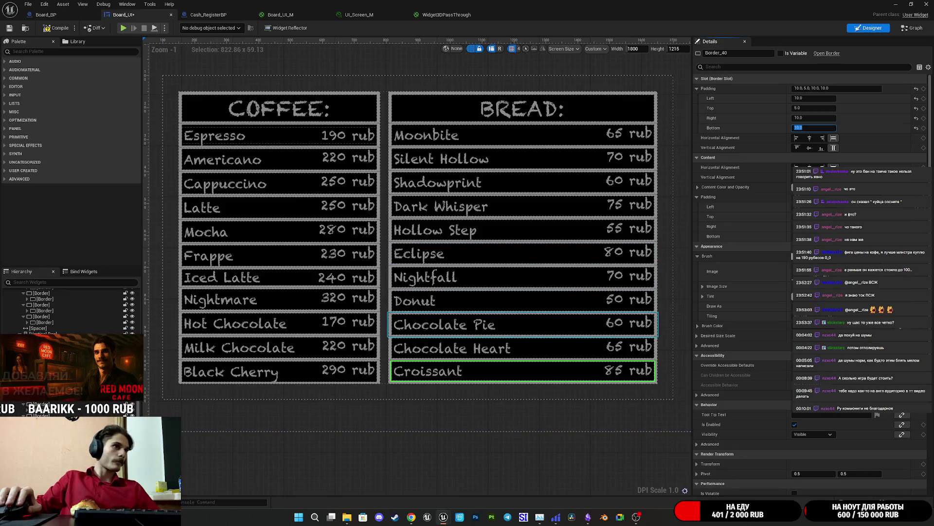
pyautogui.click(299, 379)
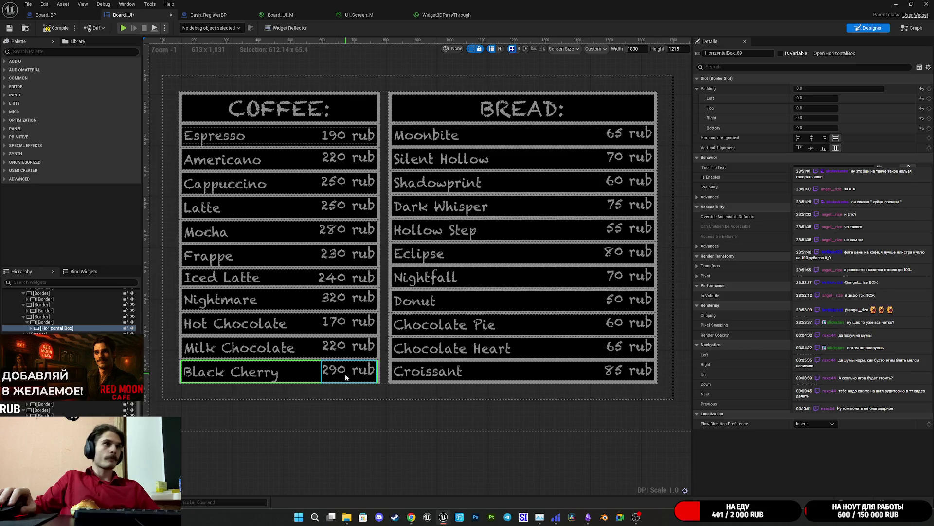
pyautogui.click(42, 322)
pyautogui.click(812, 128)
pyautogui.write('10')
pyautogui.press('Return')
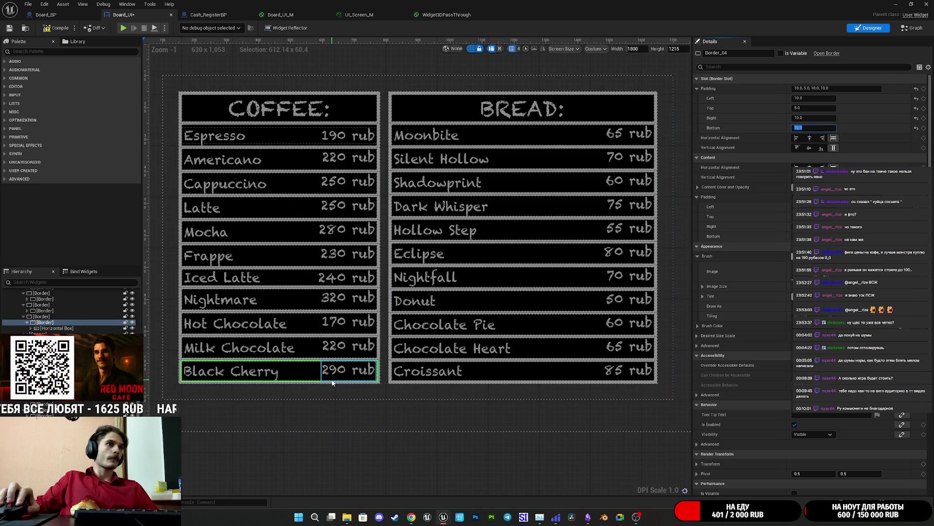
pyautogui.click(339, 374)
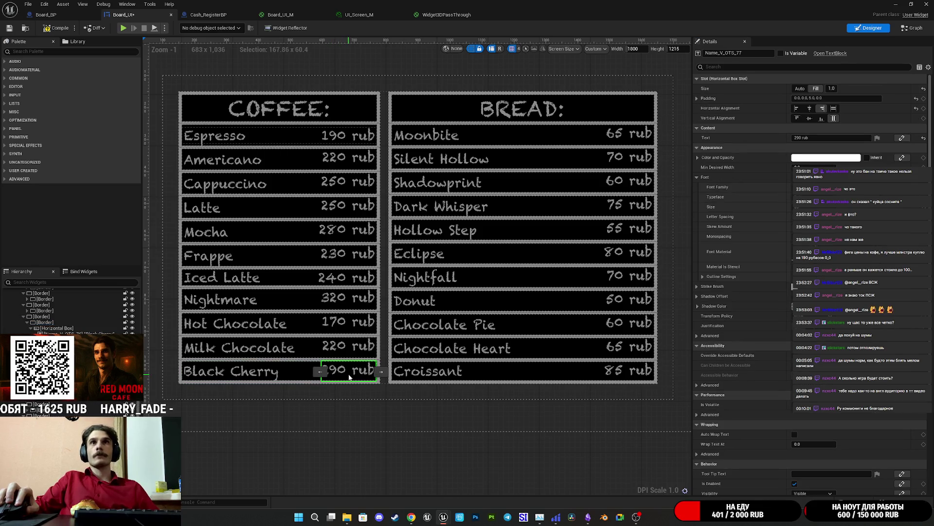
# Vertically centre every COFFEE price, from Black Cherry's 290 rub up to Espresso's 190 rub
pyautogui.click(811, 119)
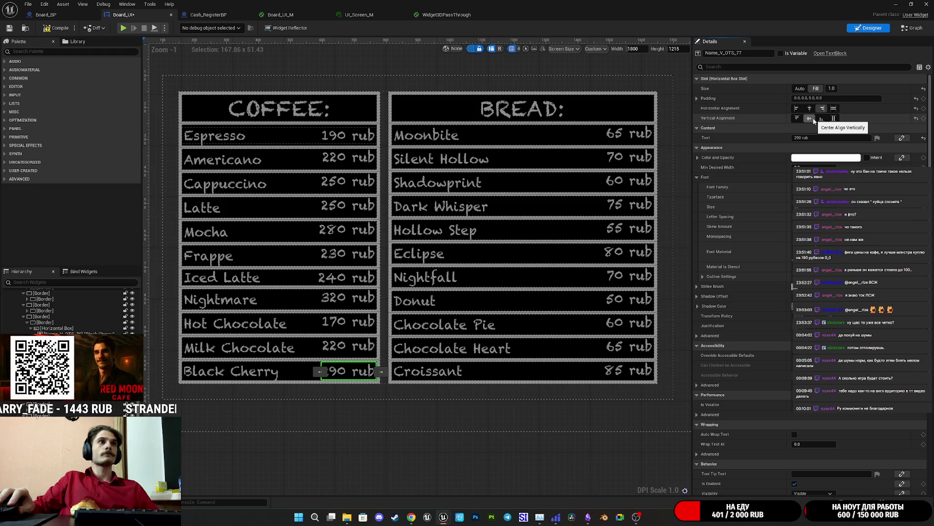
pyautogui.click(340, 347)
pyautogui.keyDown('ctrl'); pyautogui.click(339, 323); pyautogui.keyUp('ctrl')
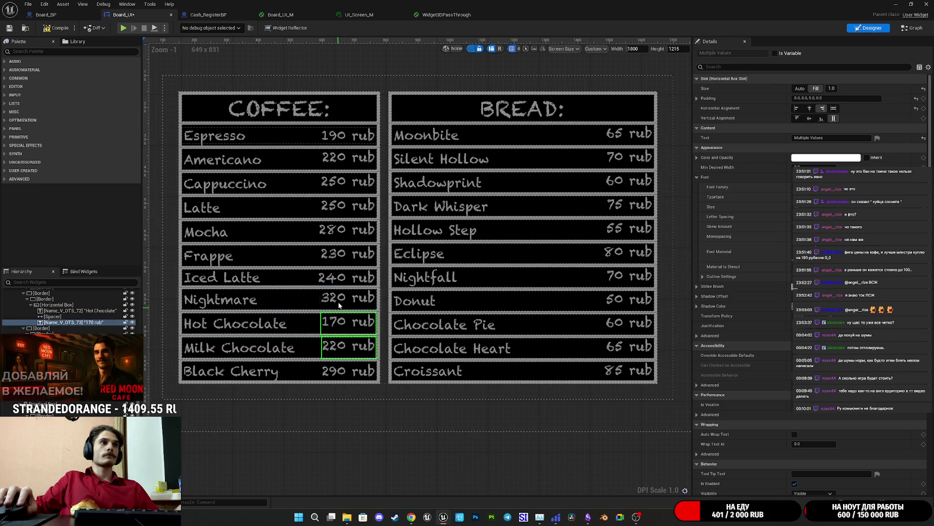
pyautogui.keyDown('ctrl'); pyautogui.click(338, 298); pyautogui.keyUp('ctrl')
pyautogui.keyDown('ctrl'); pyautogui.click(337, 280); pyautogui.keyUp('ctrl')
pyautogui.keyDown('ctrl'); pyautogui.click(339, 254); pyautogui.keyUp('ctrl')
pyautogui.keyDown('ctrl'); pyautogui.click(339, 230); pyautogui.keyUp('ctrl')
pyautogui.keyDown('ctrl'); pyautogui.click(340, 197); pyautogui.keyUp('ctrl')
pyautogui.keyDown('ctrl'); pyautogui.click(340, 182); pyautogui.keyUp('ctrl')
pyautogui.keyDown('ctrl'); pyautogui.click(340, 158); pyautogui.keyUp('ctrl')
pyautogui.keyDown('ctrl'); pyautogui.click(340, 136); pyautogui.keyUp('ctrl')
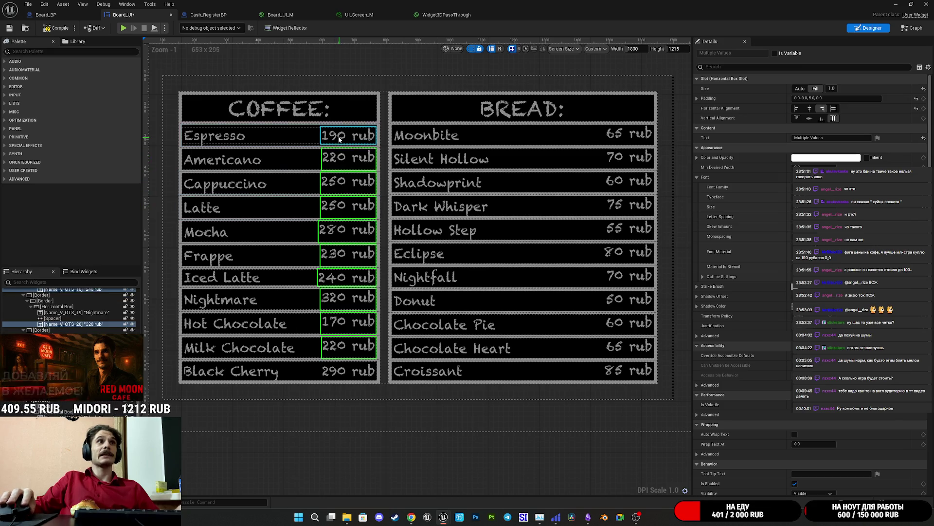
pyautogui.click(810, 118)
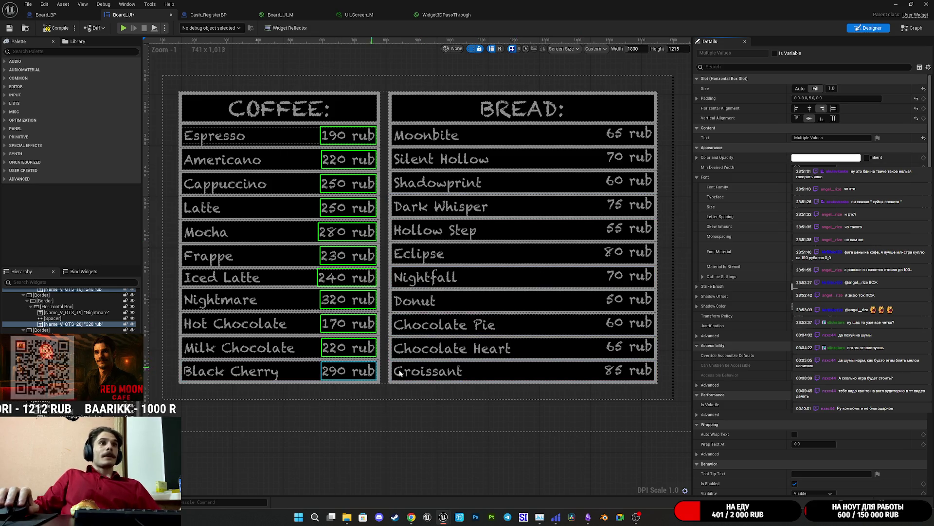
# Vertically centre the BREAD prices, from Croissant's 85 rub up to Moonbite's 65 rub
pyautogui.click(634, 377)
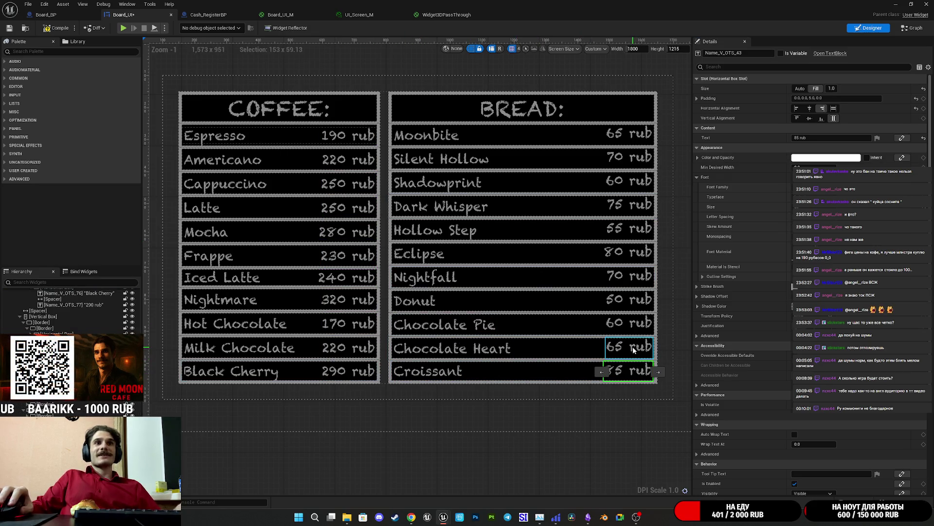
pyautogui.keyDown('ctrl'); pyautogui.click(634, 347); pyautogui.keyUp('ctrl')
pyautogui.keyDown('ctrl'); pyautogui.click(633, 324); pyautogui.keyUp('ctrl')
pyautogui.keyDown('ctrl'); pyautogui.click(634, 300); pyautogui.keyUp('ctrl')
pyautogui.keyDown('ctrl'); pyautogui.click(636, 274); pyautogui.keyUp('ctrl')
pyautogui.keyDown('ctrl'); pyautogui.click(634, 254); pyautogui.keyUp('ctrl')
pyautogui.keyDown('ctrl'); pyautogui.click(638, 206); pyautogui.keyUp('ctrl')
pyautogui.keyDown('ctrl'); pyautogui.click(631, 184); pyautogui.keyUp('ctrl')
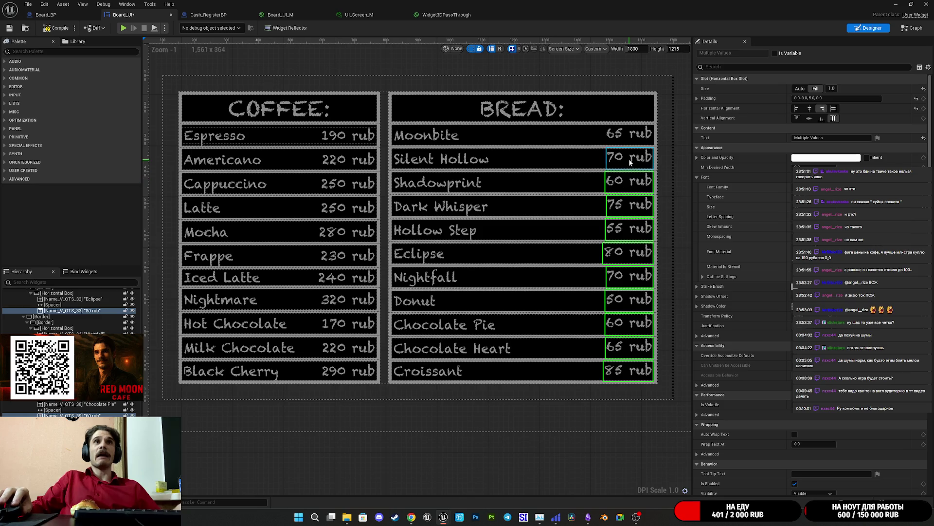
pyautogui.keyDown('ctrl'); pyautogui.click(623, 135); pyautogui.keyUp('ctrl')
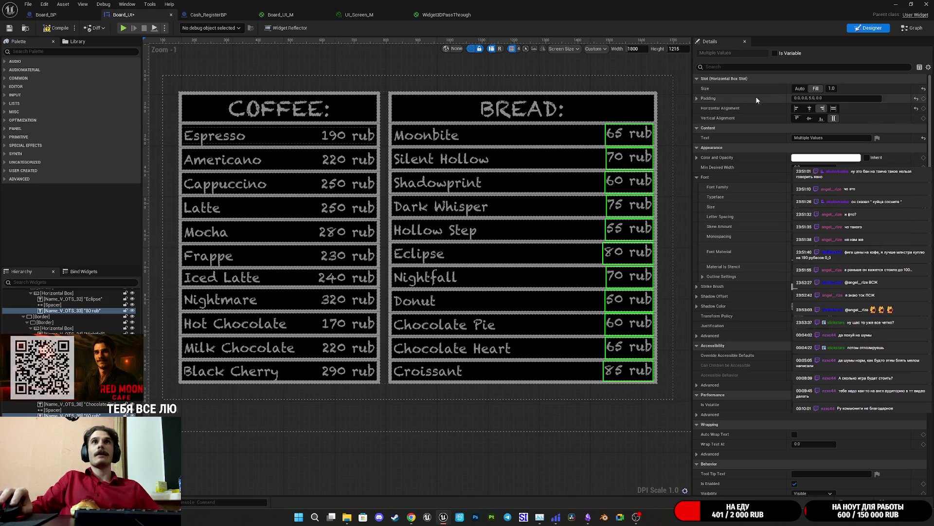
pyautogui.click(810, 119)
pyautogui.click(611, 463)
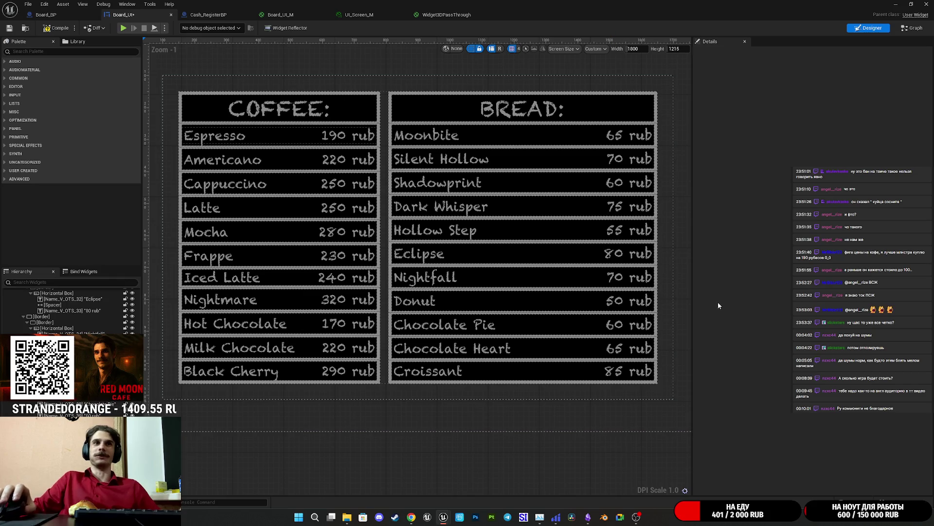
# Check the 290 rub price and the COFFEE and BREAD headers, then compile Board_UI
pyautogui.click(350, 372)
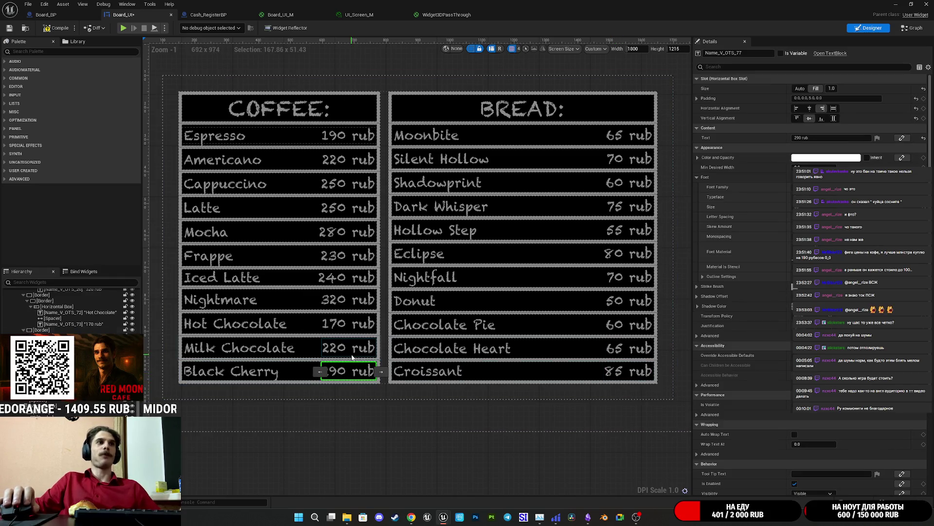
pyautogui.click(278, 109)
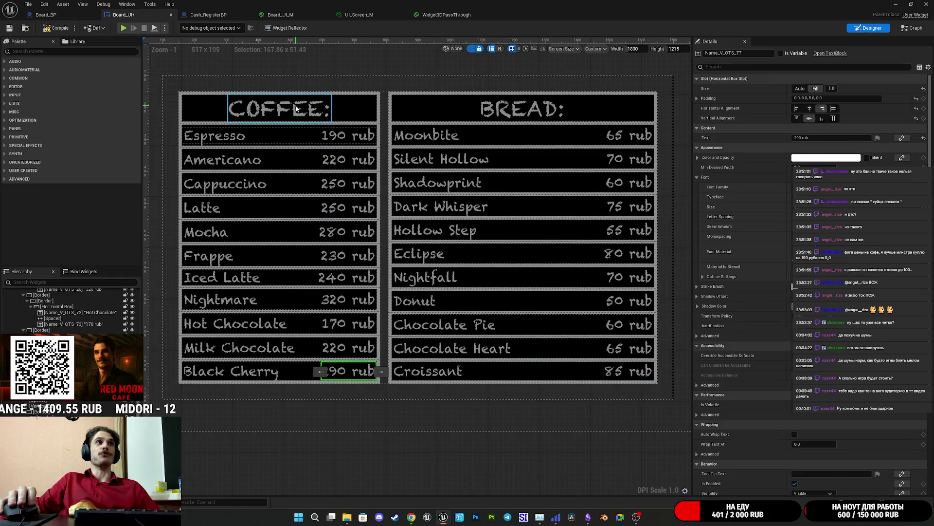
pyautogui.click(518, 114)
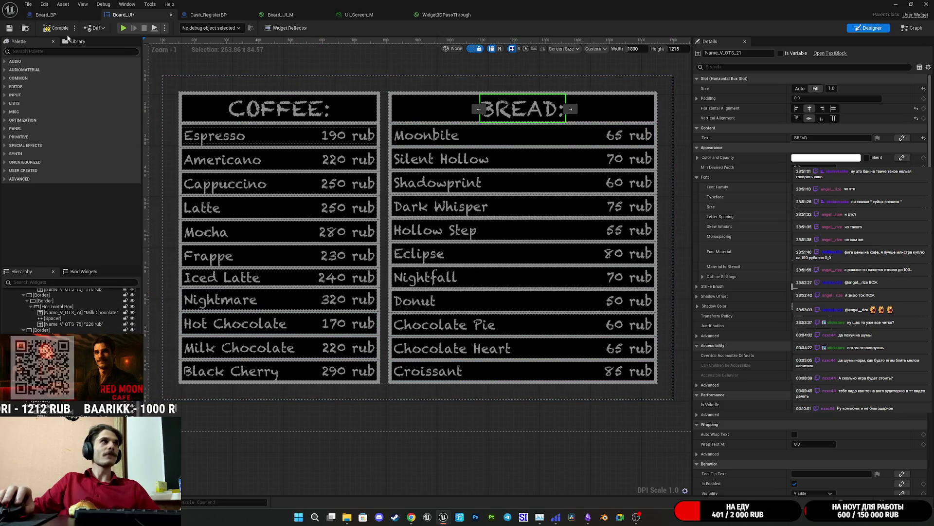
pyautogui.click(47, 30)
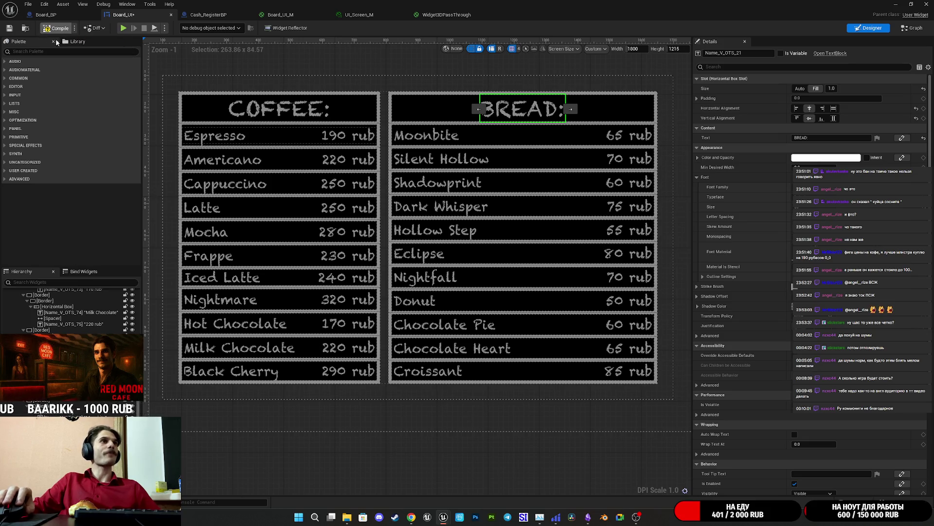
pyautogui.click(423, 139)
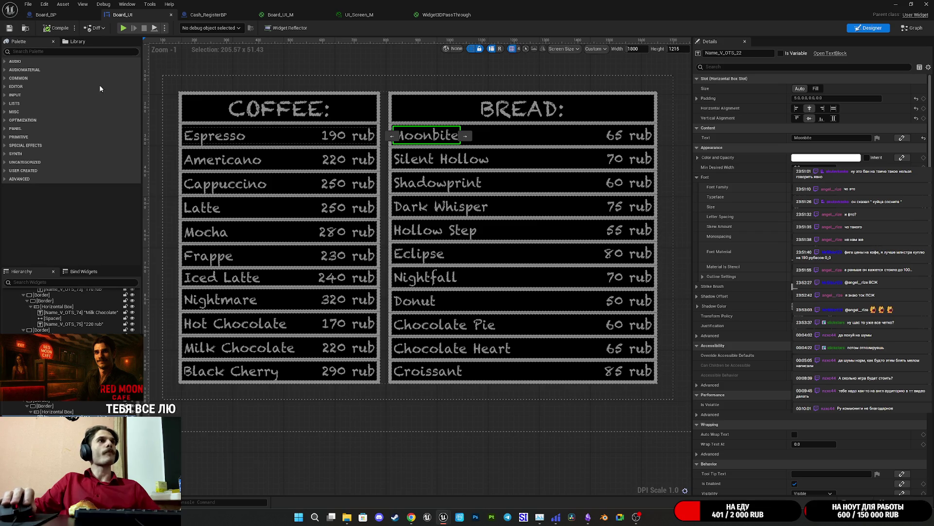
pyautogui.scroll(-2, 404, 463)
pyautogui.scroll(1, 401, 457)
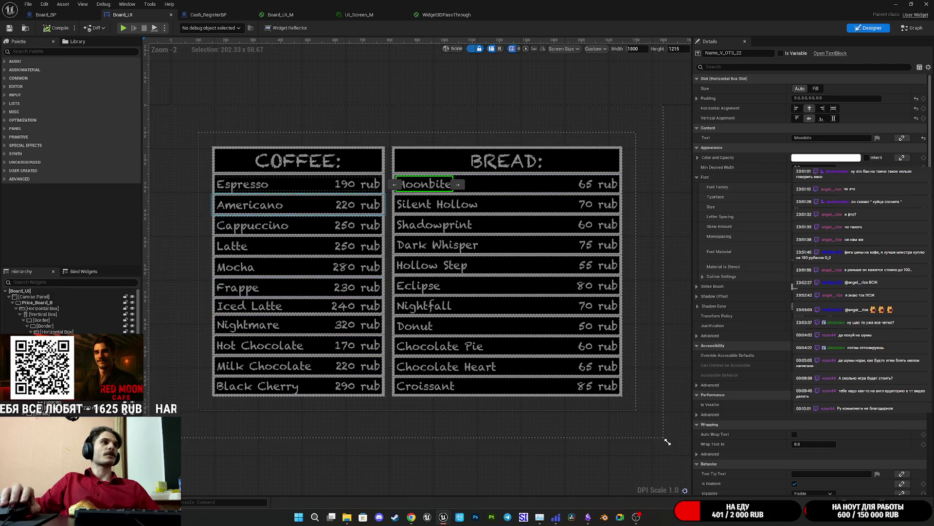
pyautogui.click(13, 303)
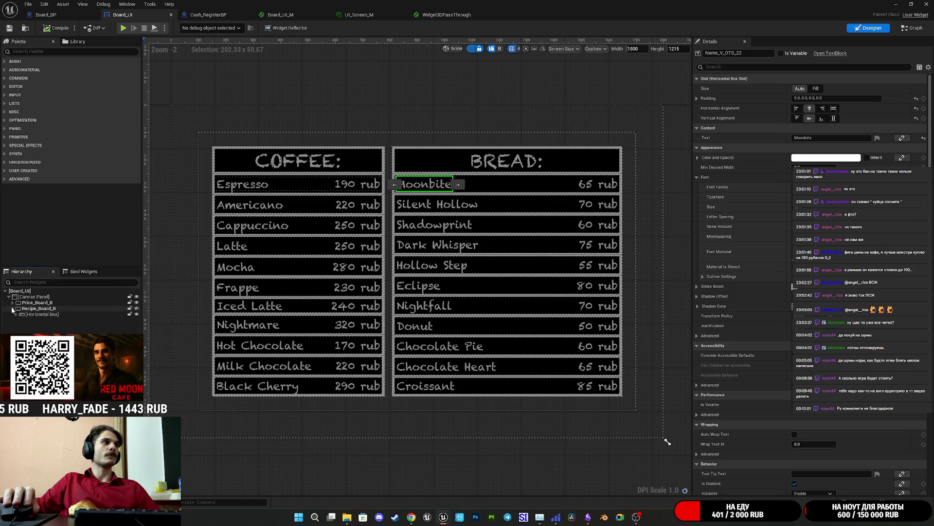
# Make Recipe_Board_B visible and hide Price_Board_B to show the COFFEE PREPARATION list
pyautogui.click(20, 321)
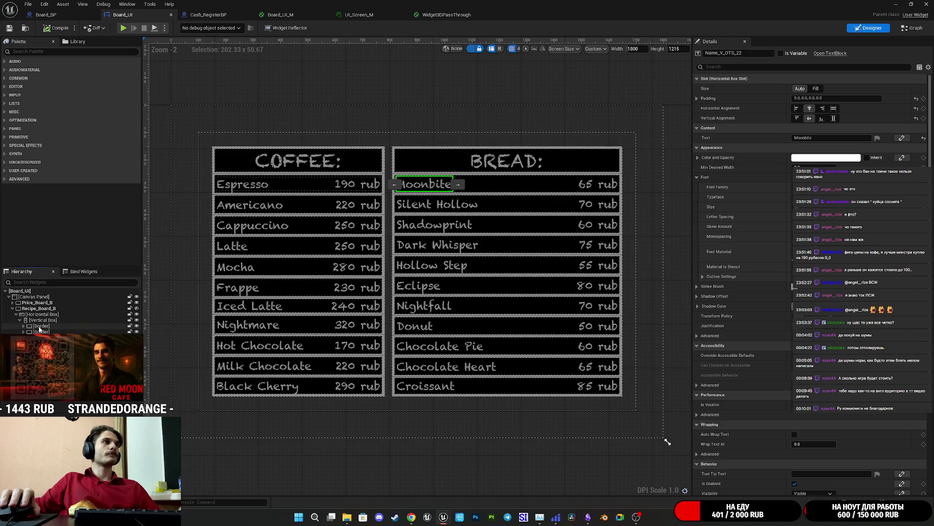
pyautogui.click(137, 308)
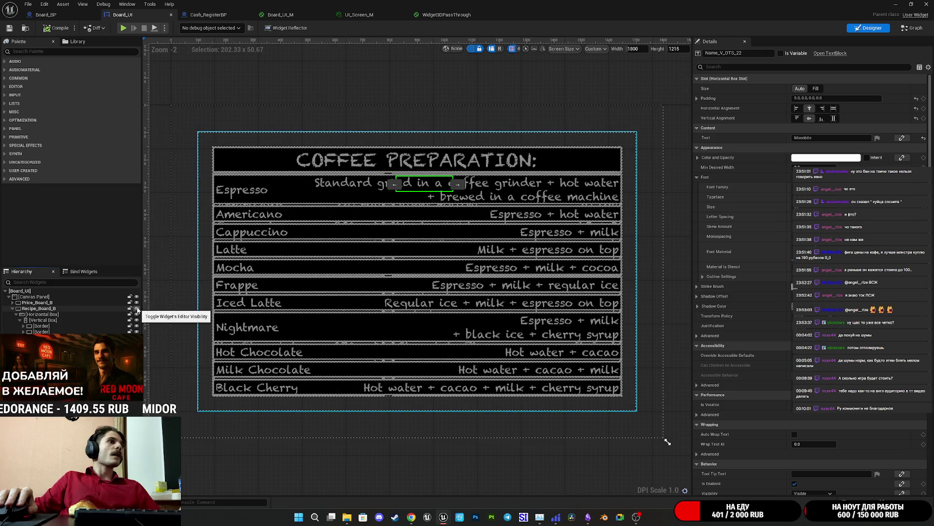
pyautogui.click(137, 302)
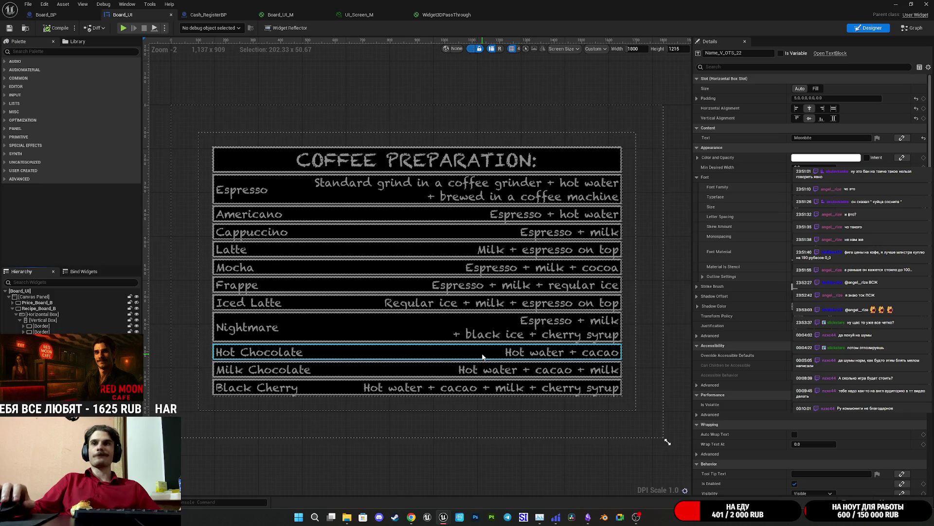
pyautogui.click(42, 325)
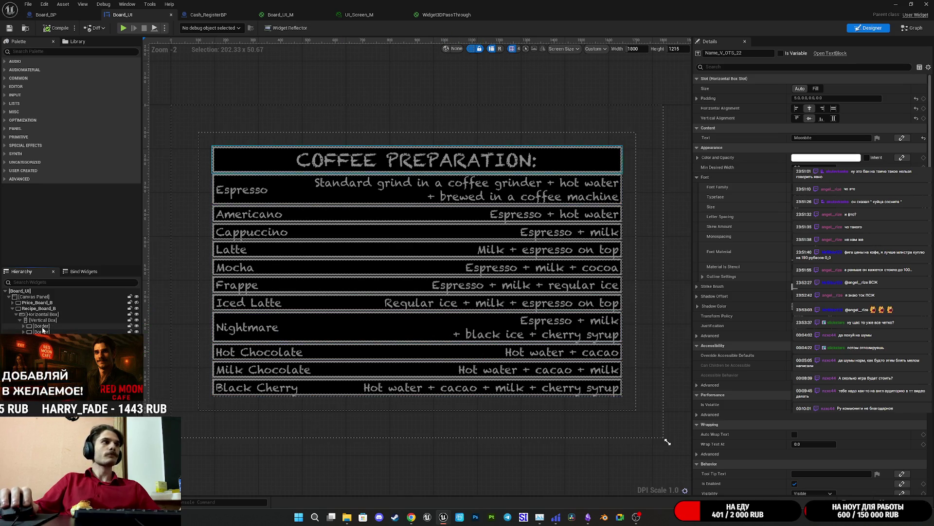
# Set the Slot Padding of all recipe row borders to 0
pyautogui.keyDown('shift'); pyautogui.click(42, 396); pyautogui.keyUp('shift')
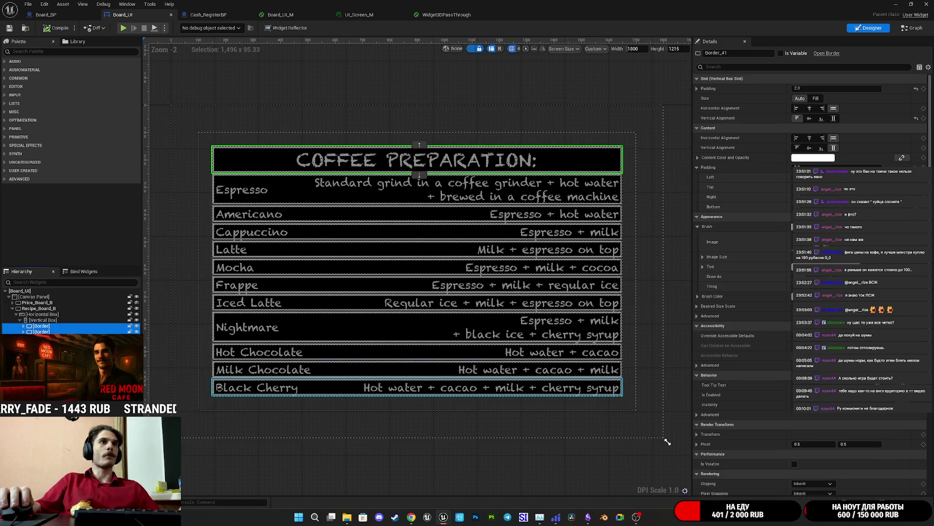
pyautogui.click(698, 89)
pyautogui.click(809, 92)
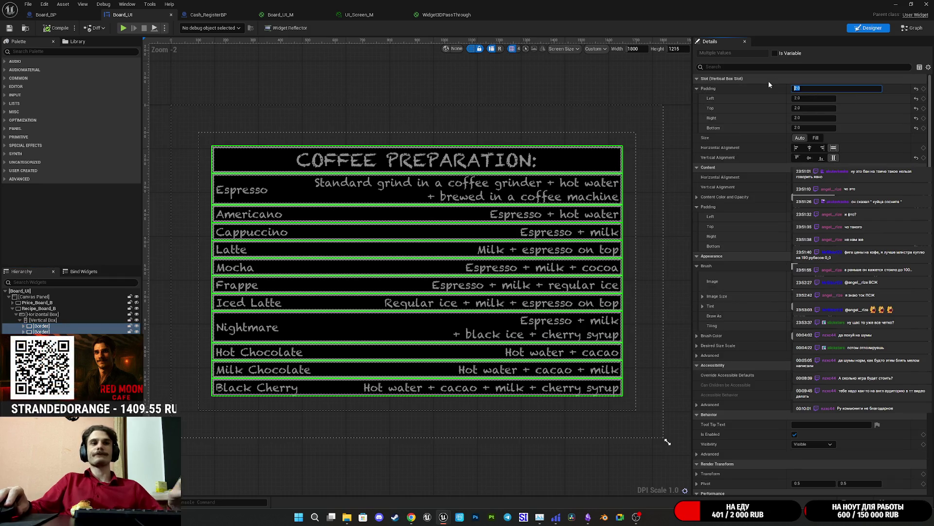
pyautogui.write('0')
pyautogui.press('Return')
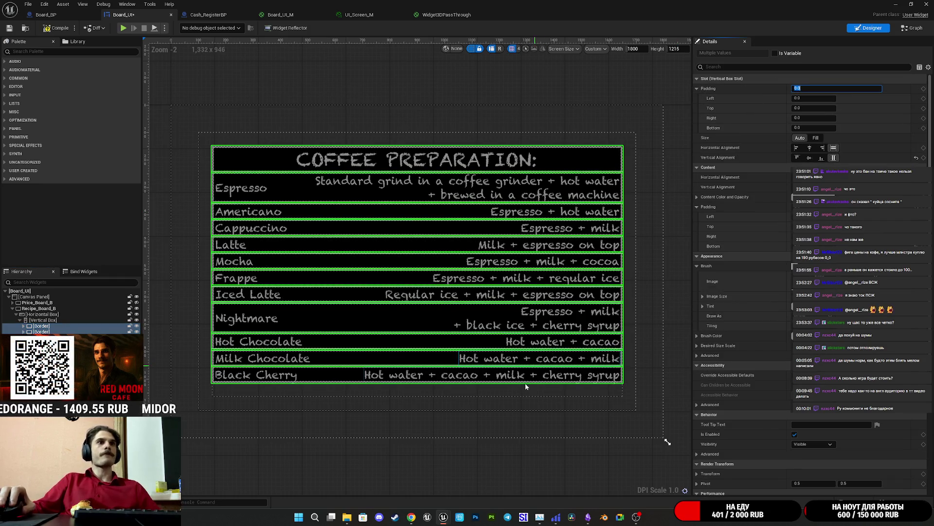
pyautogui.click(511, 473)
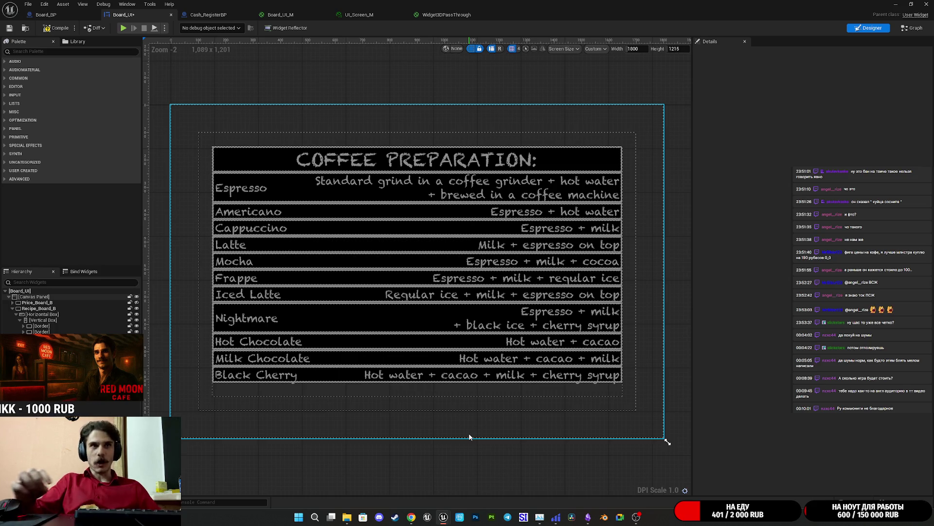
pyautogui.click(608, 440)
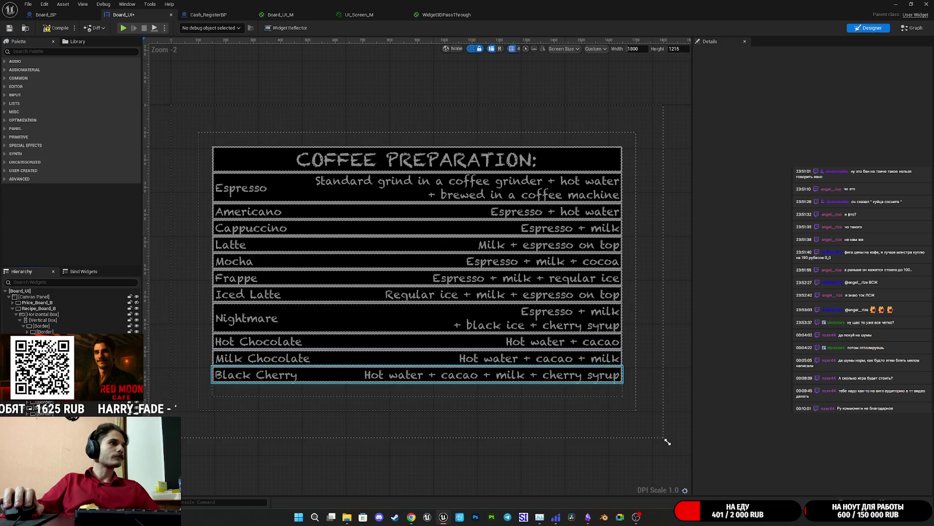
pyautogui.keyDown('ctrl'); pyautogui.click(341, 375); pyautogui.keyUp('ctrl')
# Select every recipe row, from Black Cherry up to the COFFEE PREPARATION title
pyautogui.keyDown('ctrl'); pyautogui.click(340, 358); pyautogui.keyUp('ctrl')
pyautogui.keyDown('ctrl'); pyautogui.click(341, 341); pyautogui.keyUp('ctrl')
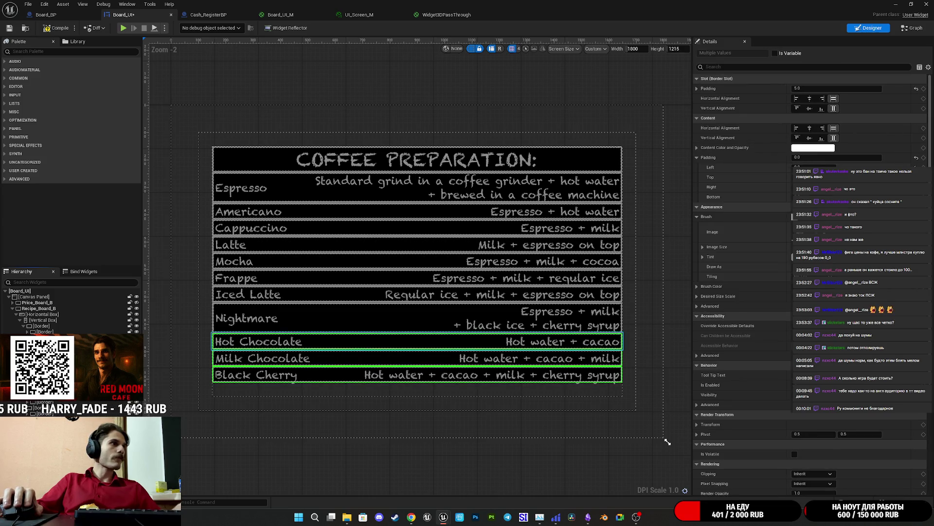
pyautogui.keyDown('ctrl'); pyautogui.click(341, 318); pyautogui.keyUp('ctrl')
pyautogui.keyDown('ctrl'); pyautogui.click(340, 294); pyautogui.keyUp('ctrl')
pyautogui.keyDown('ctrl'); pyautogui.click(341, 278); pyautogui.keyUp('ctrl')
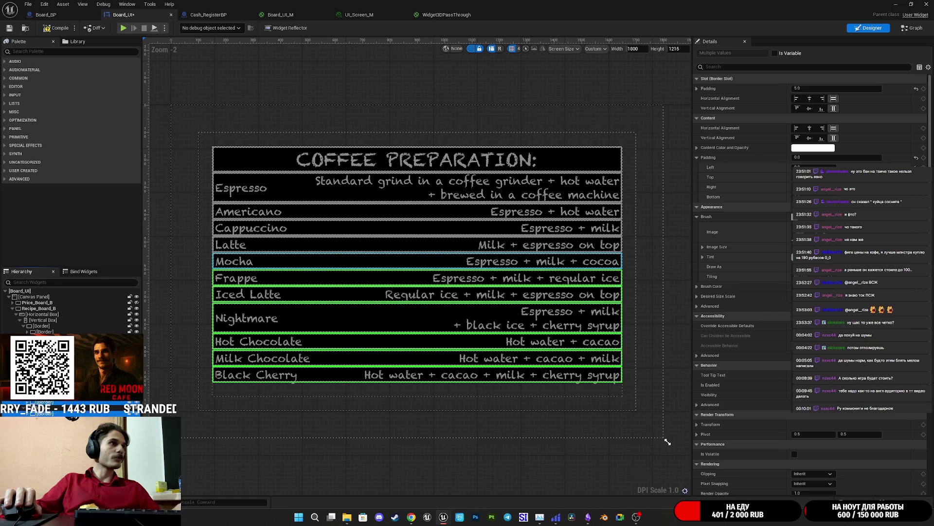
pyautogui.keyDown('ctrl'); pyautogui.click(341, 261); pyautogui.keyUp('ctrl')
pyautogui.keyDown('ctrl'); pyautogui.click(341, 245); pyautogui.keyUp('ctrl')
pyautogui.keyDown('ctrl'); pyautogui.click(341, 228); pyautogui.keyUp('ctrl')
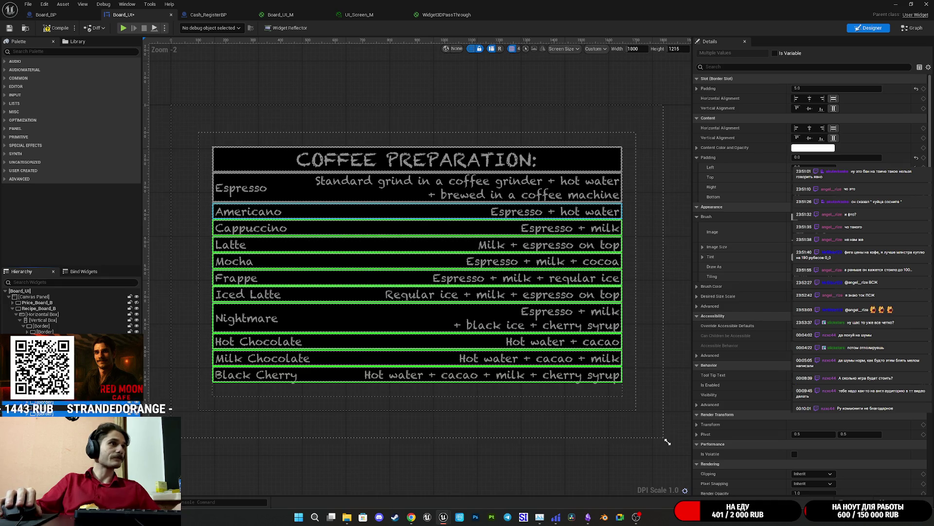
pyautogui.keyDown('ctrl'); pyautogui.click(341, 211); pyautogui.keyUp('ctrl')
pyautogui.keyDown('ctrl'); pyautogui.click(341, 188); pyautogui.keyUp('ctrl')
pyautogui.keyDown('ctrl'); pyautogui.click(341, 160); pyautogui.keyUp('ctrl')
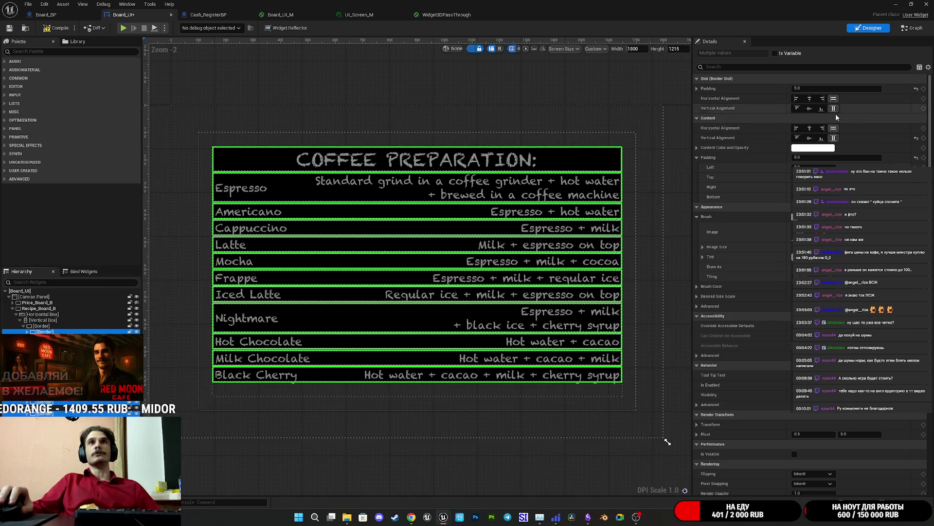
# Give the selected recipe rows 10 padding on the right and left
pyautogui.click(697, 89)
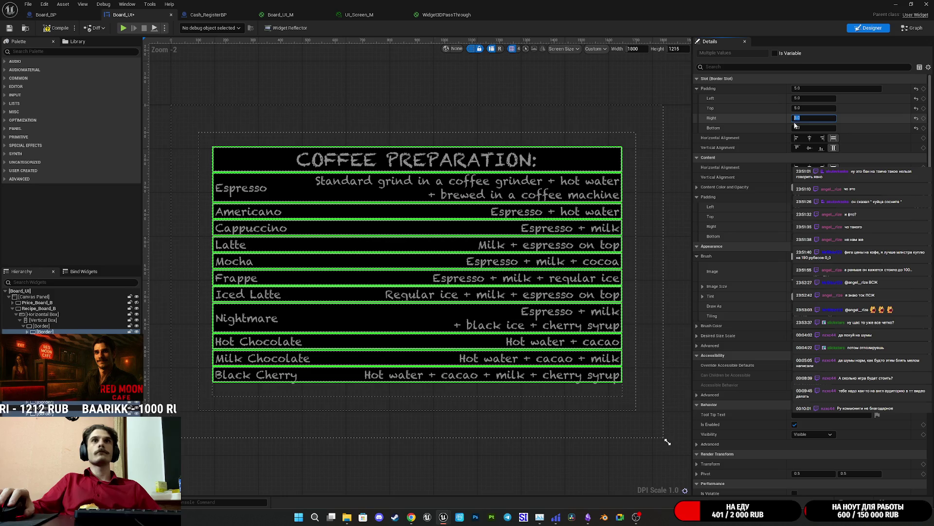
pyautogui.write('0')
pyautogui.press('Return')
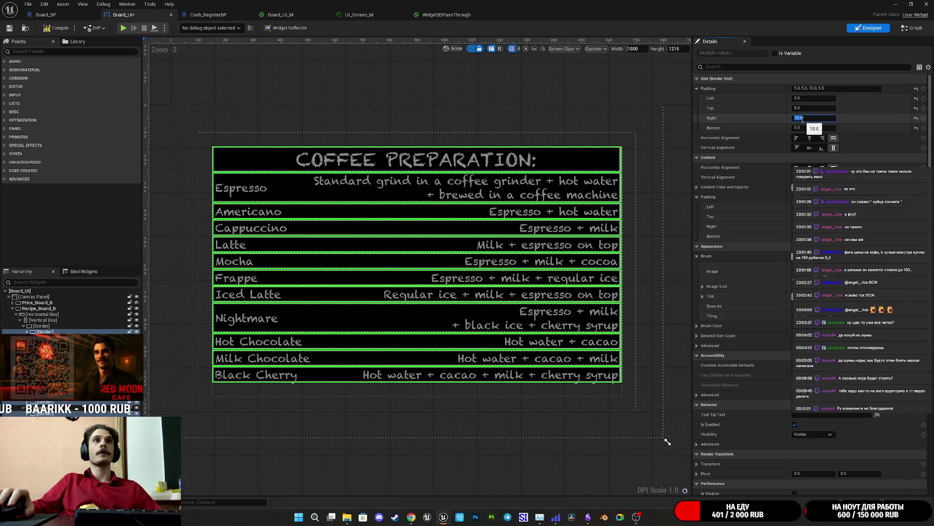
pyautogui.write('10')
pyautogui.press('Return')
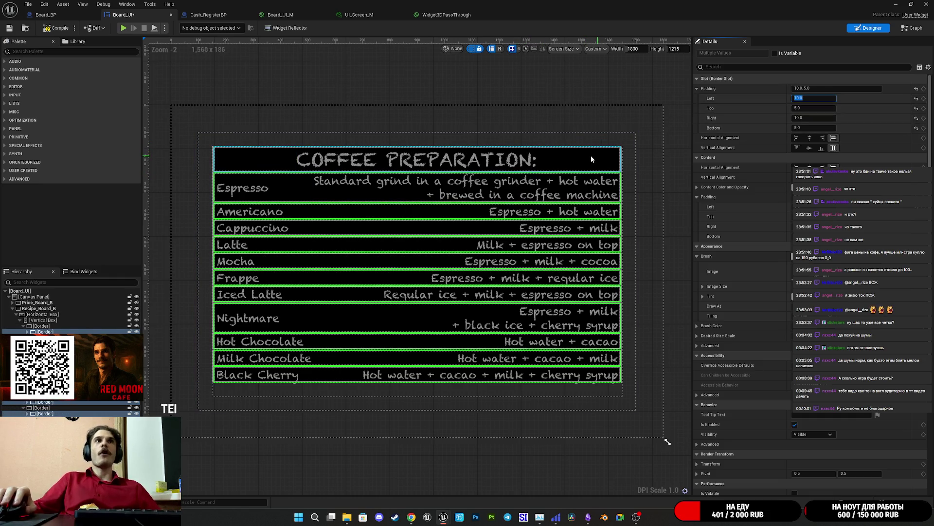
# Set the title border's top padding and Black Cherry's bottom padding to 10
pyautogui.click(573, 167)
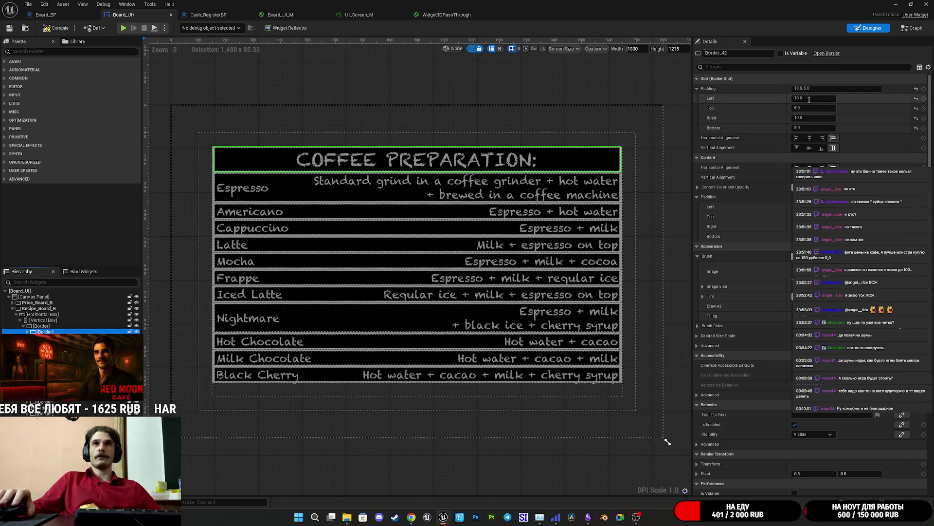
pyautogui.click(798, 108)
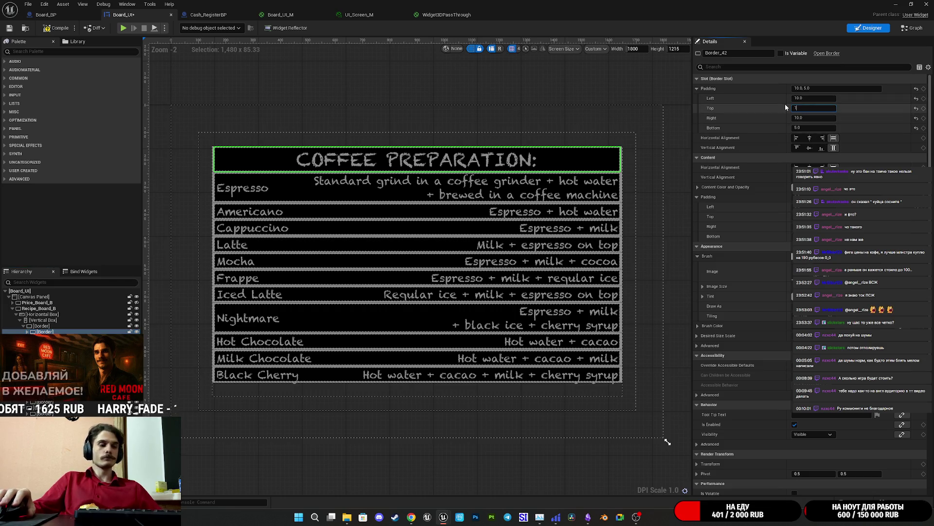
pyautogui.write('0.0')
pyautogui.press('Return')
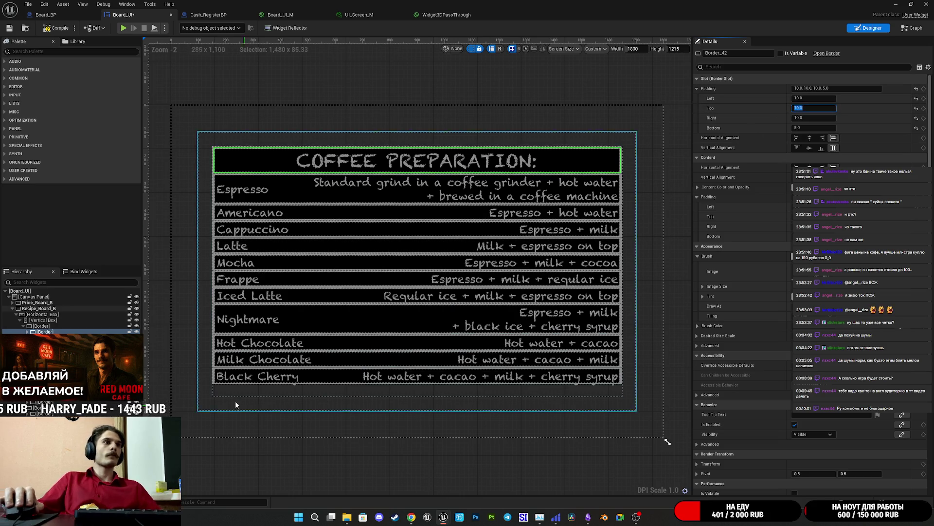
pyautogui.click(341, 376)
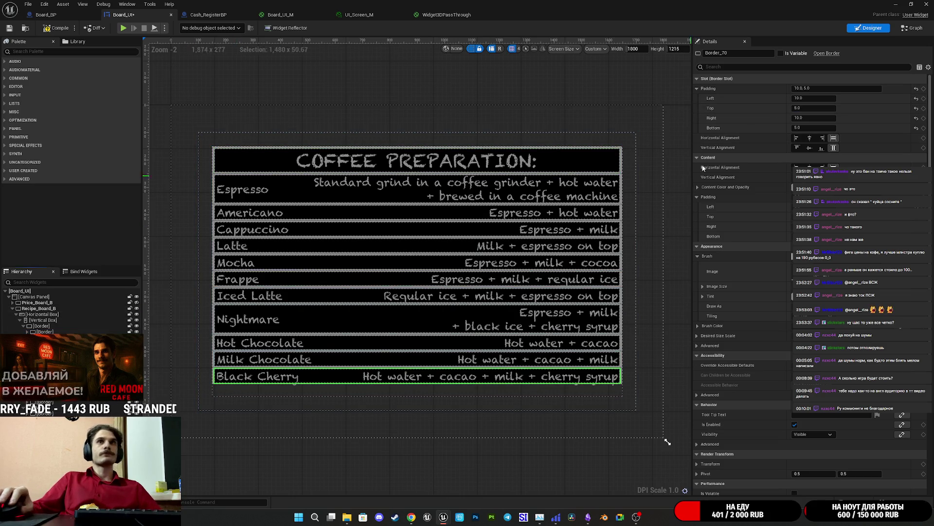
pyautogui.click(810, 128)
pyautogui.write('10')
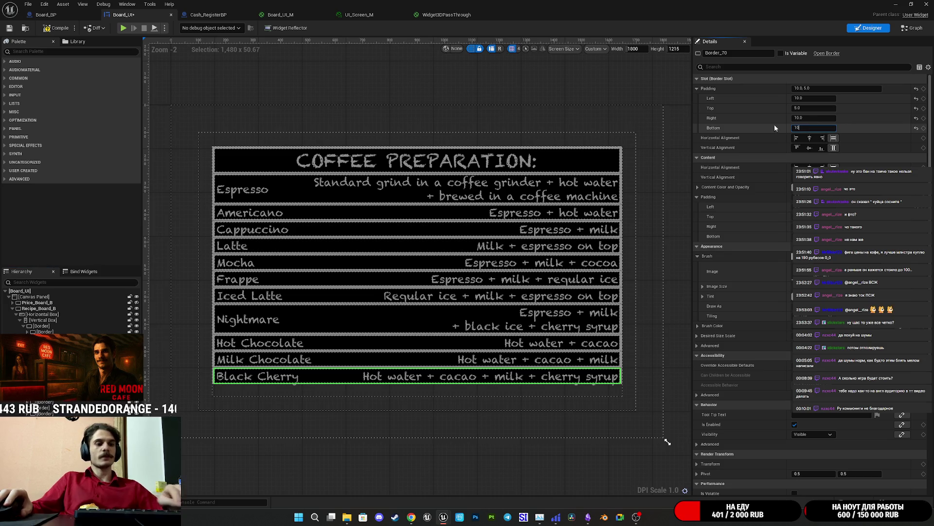
pyautogui.press('Return')
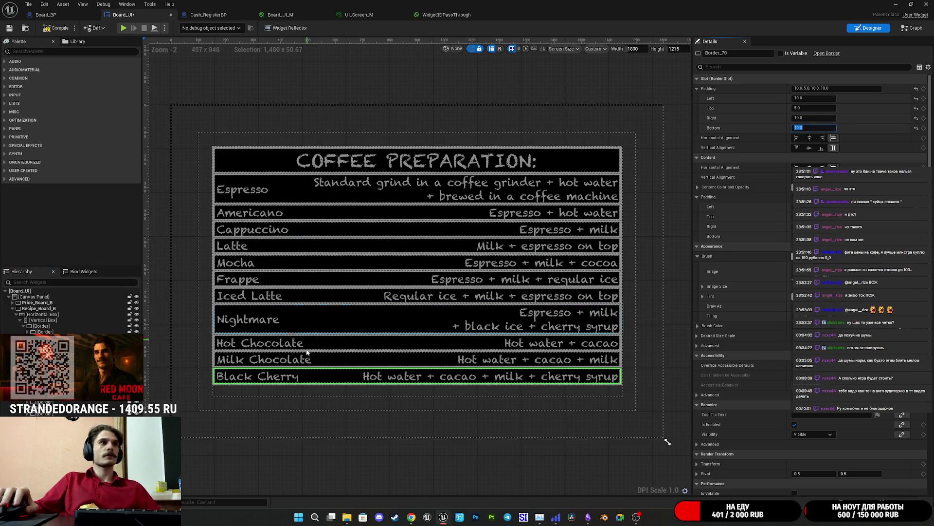
# Inspect the recipe label texts and the title, then select the box holding all rows
pyautogui.scroll(3, 312, 384)
pyautogui.scroll(-2, 341, 381)
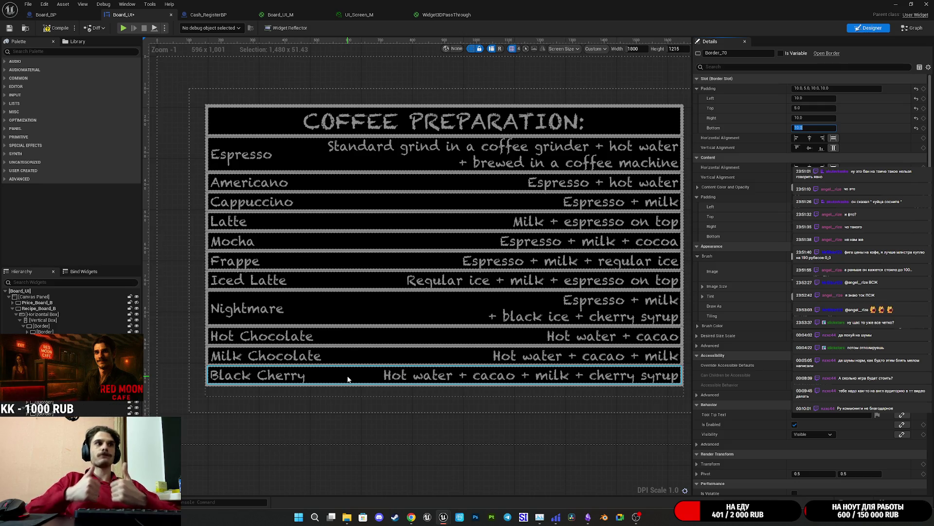
pyautogui.click(259, 379)
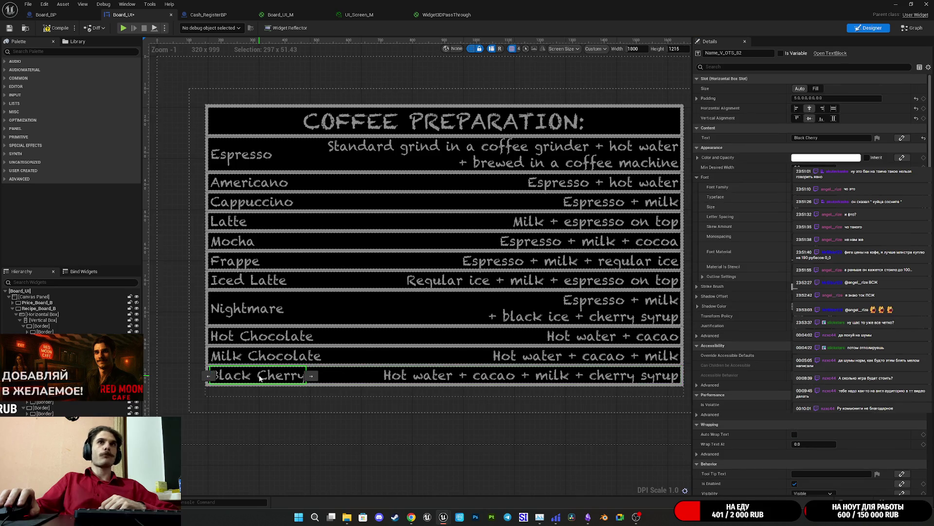
pyautogui.click(282, 355)
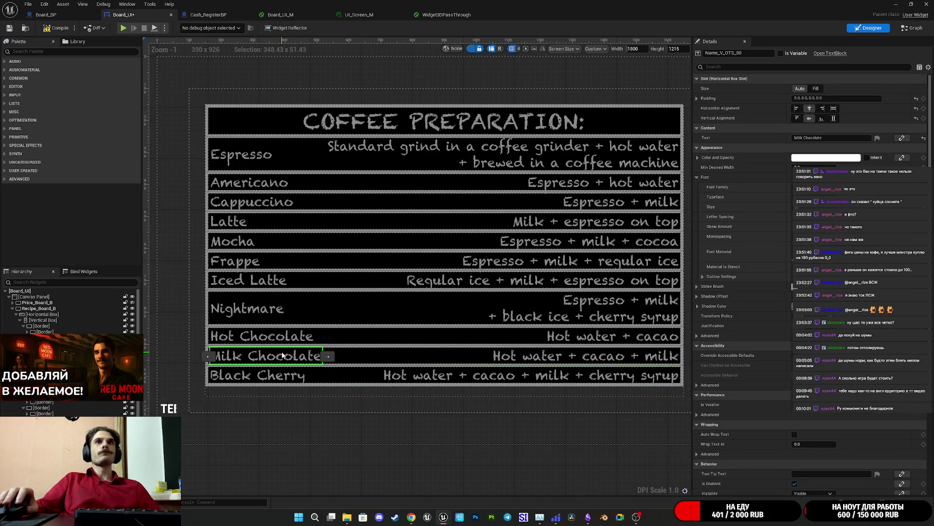
pyautogui.click(269, 338)
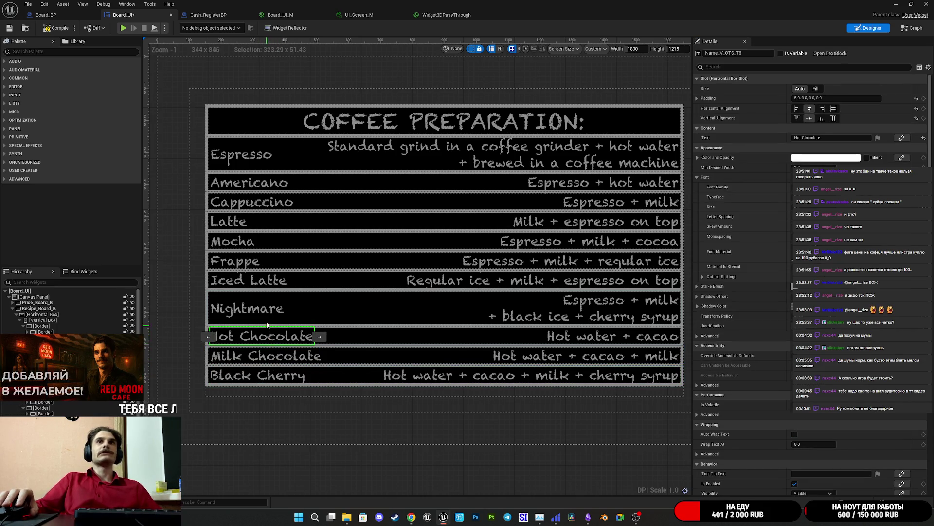
pyautogui.click(254, 153)
pyautogui.click(413, 118)
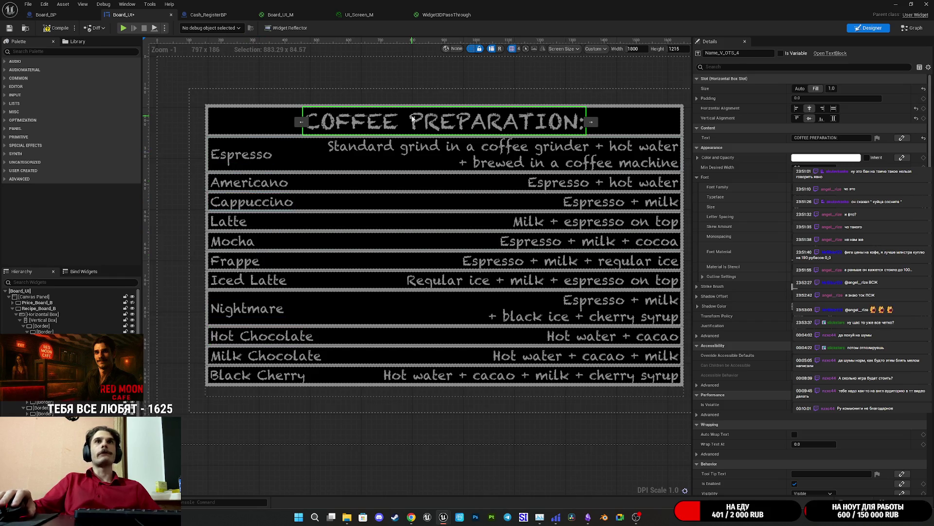
pyautogui.scroll(-2, 453, 176)
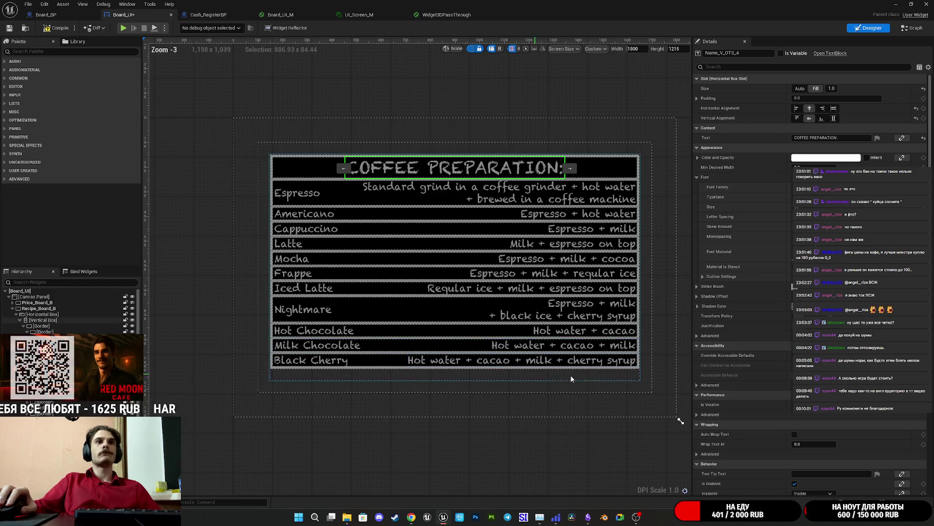
pyautogui.click(412, 378)
pyautogui.click(36, 321)
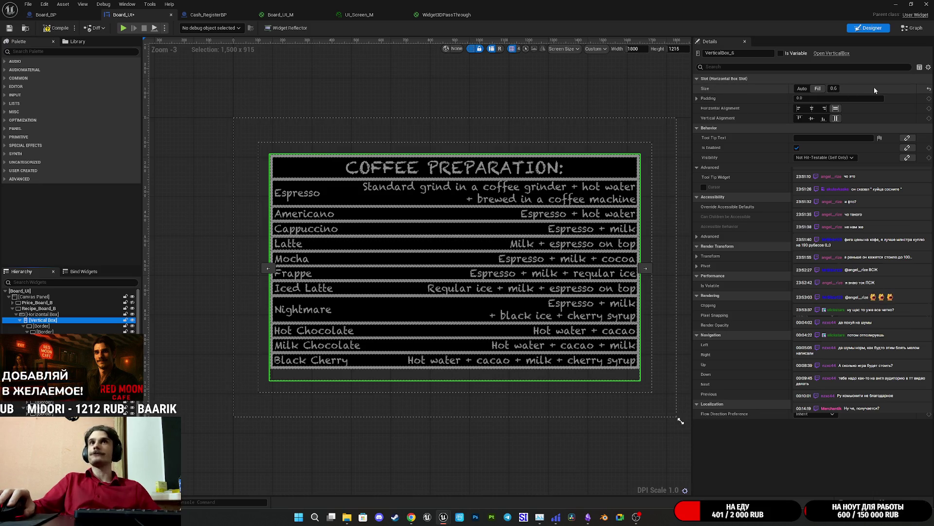
pyautogui.click(834, 89)
pyautogui.write('1')
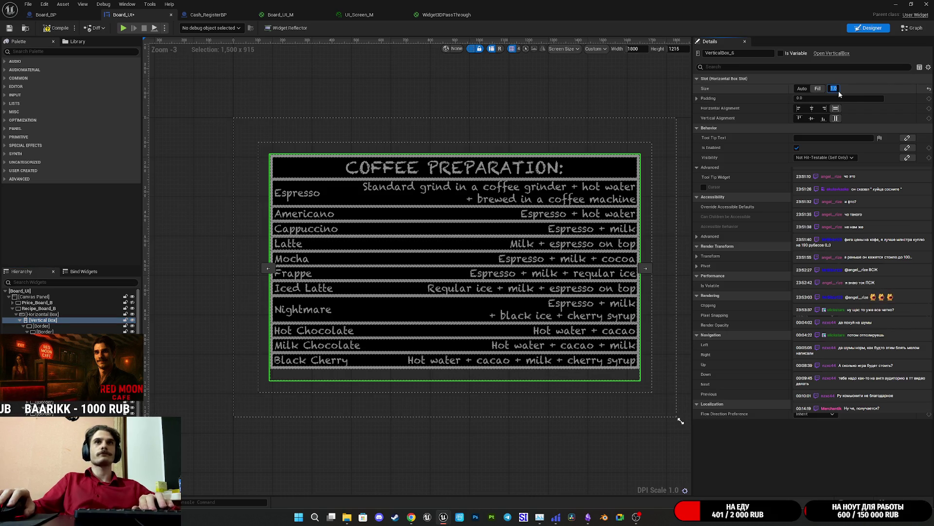
pyautogui.click(866, 89)
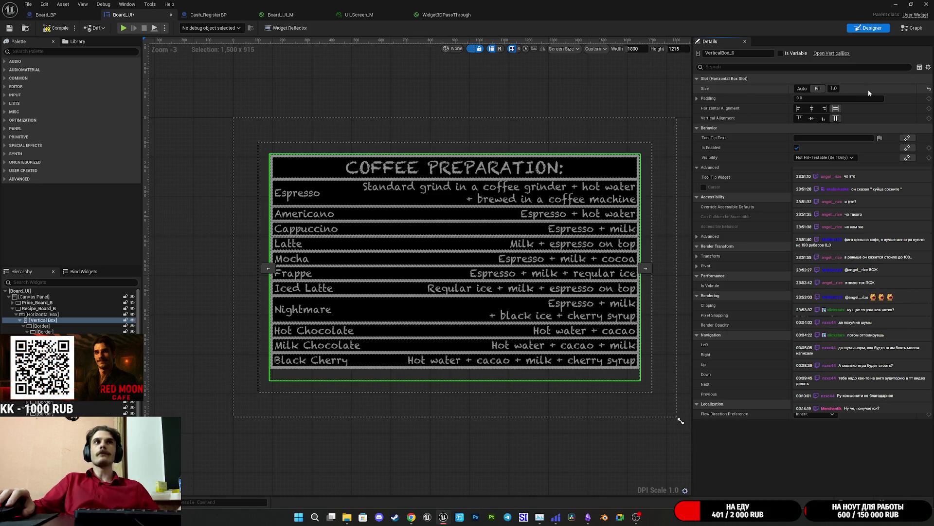
pyautogui.hotkey('ctrl', 'z')
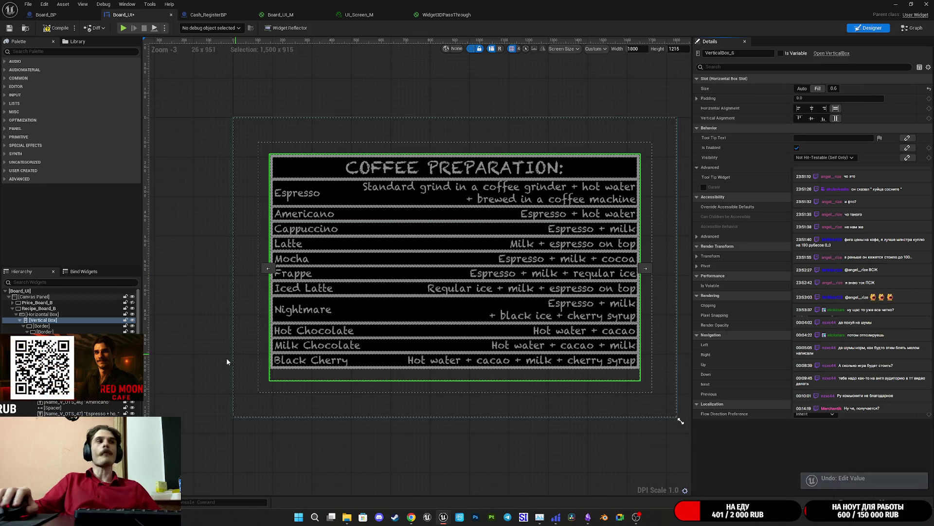
pyautogui.click(41, 326)
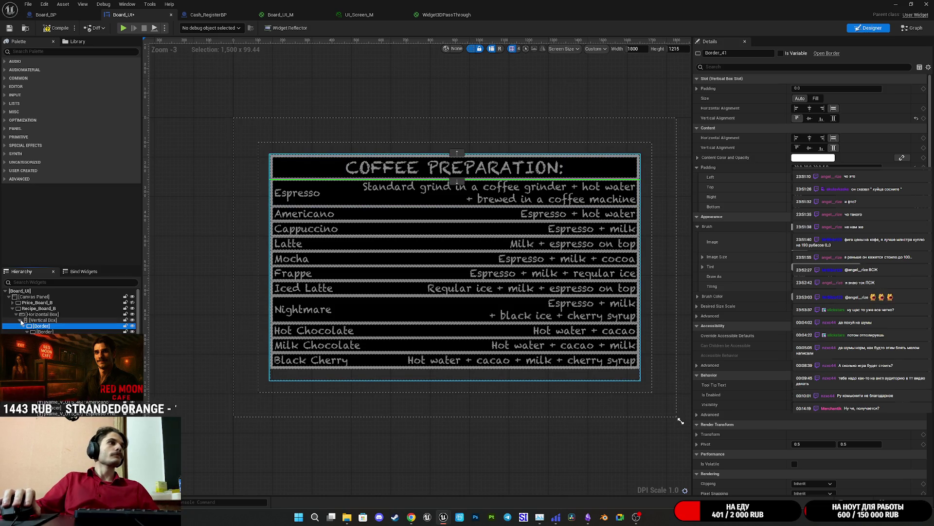
# Set all the menu row borders to Fill so the rows share equal heights
pyautogui.click(23, 326)
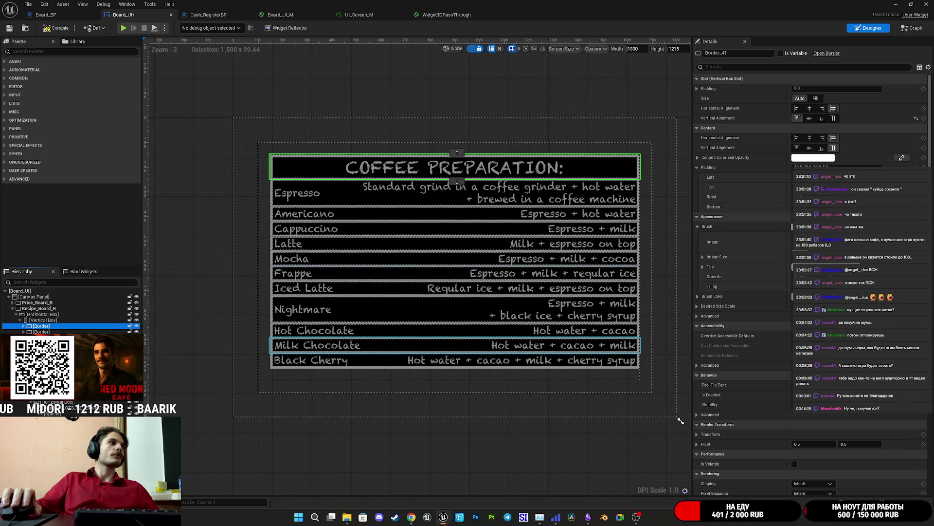
pyautogui.click(42, 331)
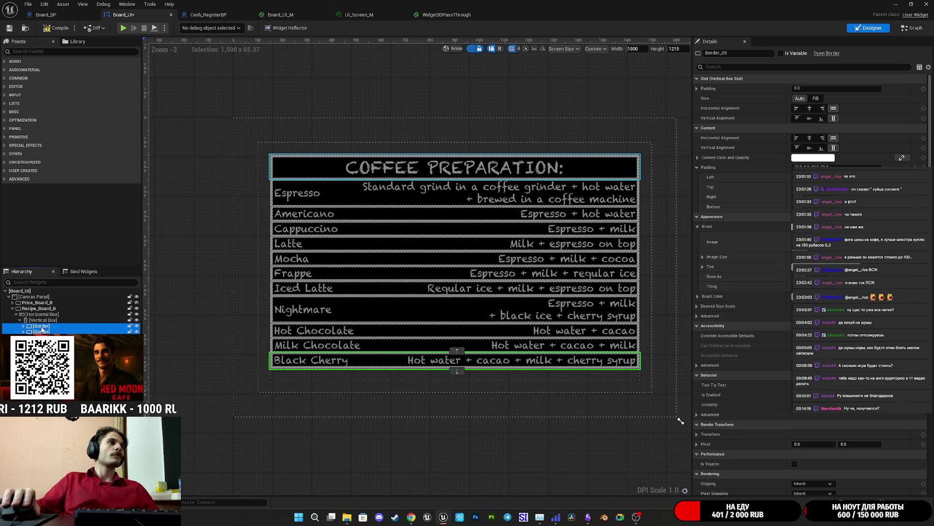
pyautogui.hotkey('ctrl', 'a')
pyautogui.click(815, 98)
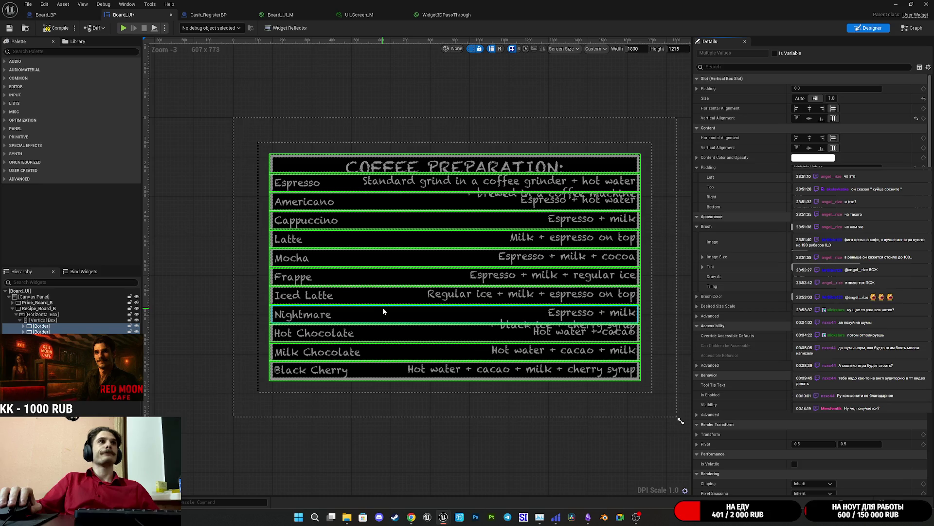
pyautogui.hotkey('ctrl', 'z')
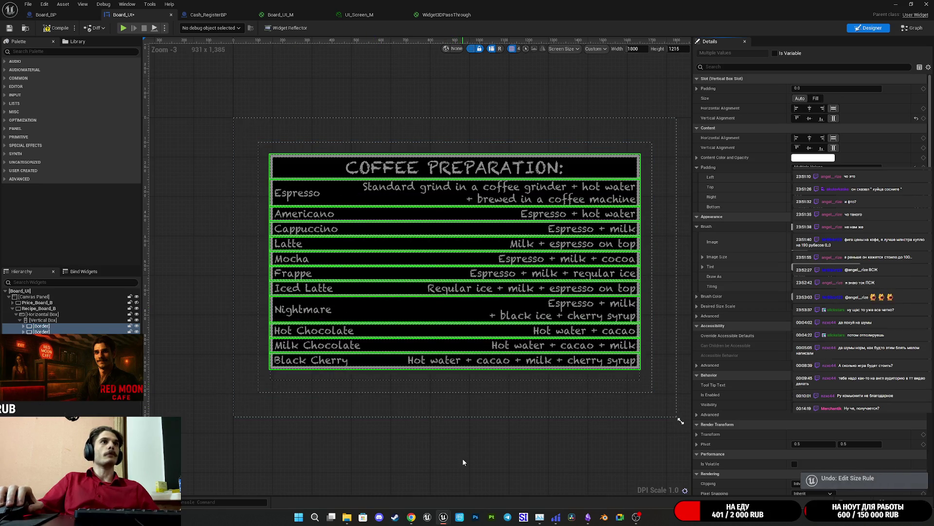
pyautogui.click(51, 331)
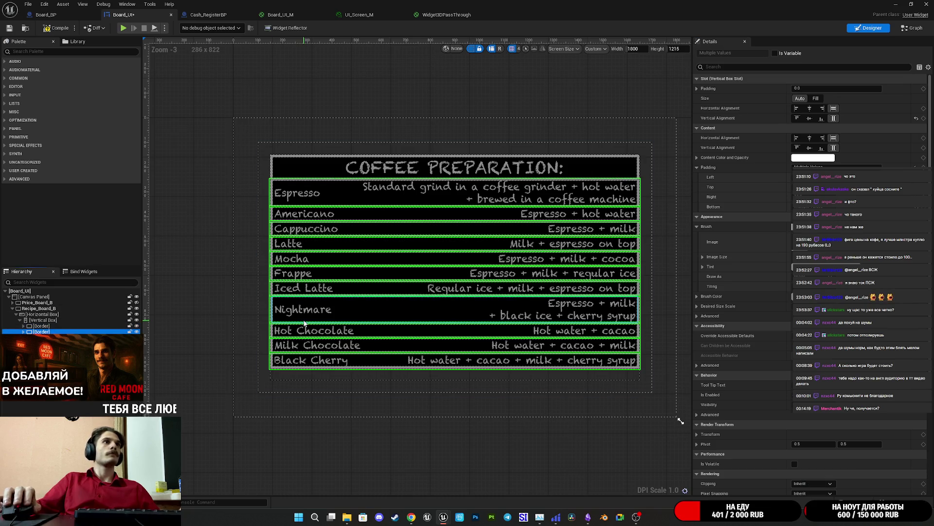
pyautogui.click(816, 99)
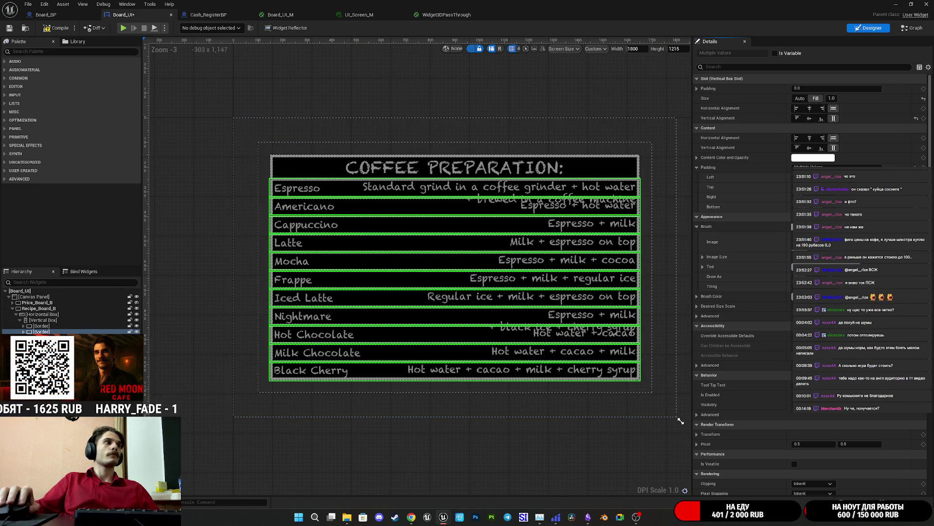
pyautogui.press('Escape')
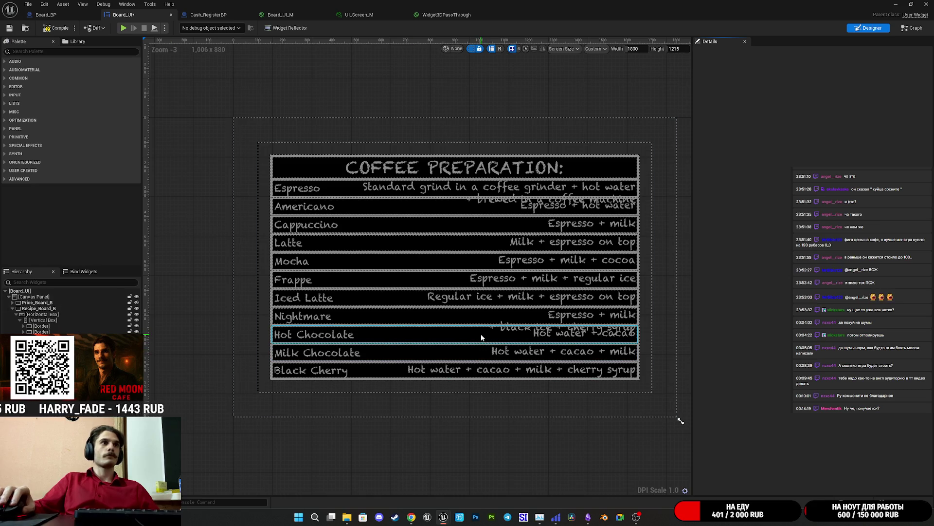
# Return the Hot Chocolate row's fill share to 1.0
pyautogui.click(447, 340)
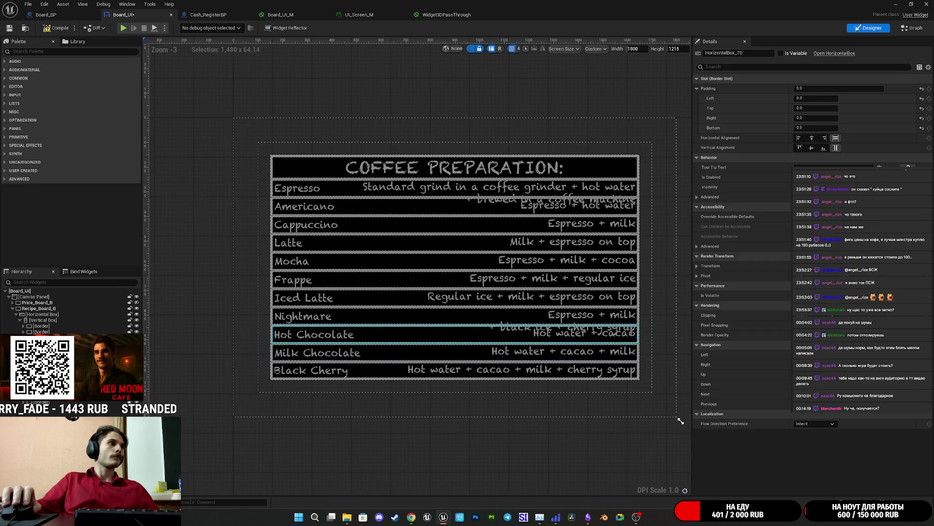
pyautogui.click(447, 340)
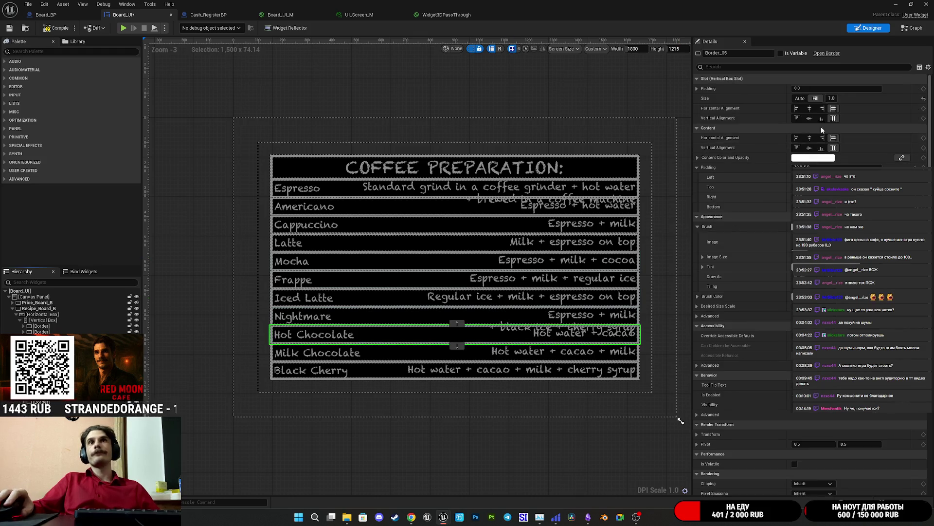
pyautogui.click(831, 98)
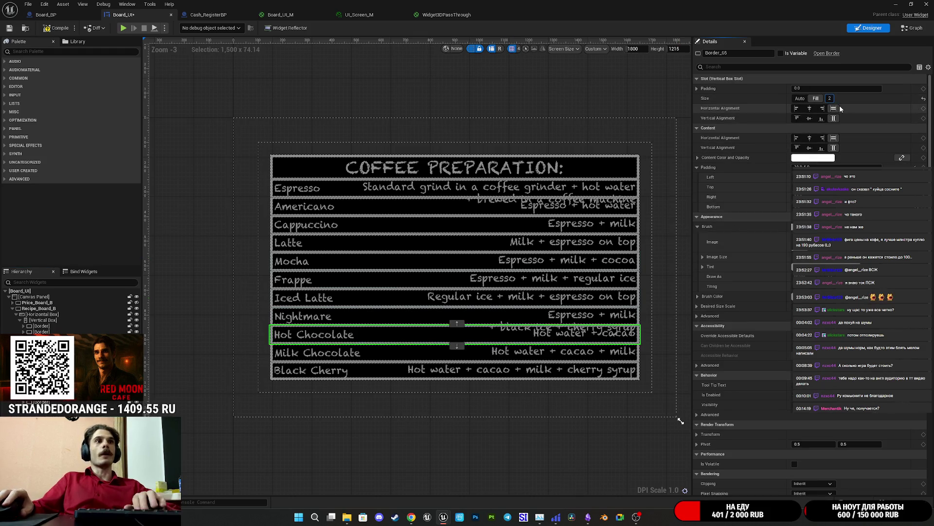
pyautogui.write('2')
pyautogui.press('Return')
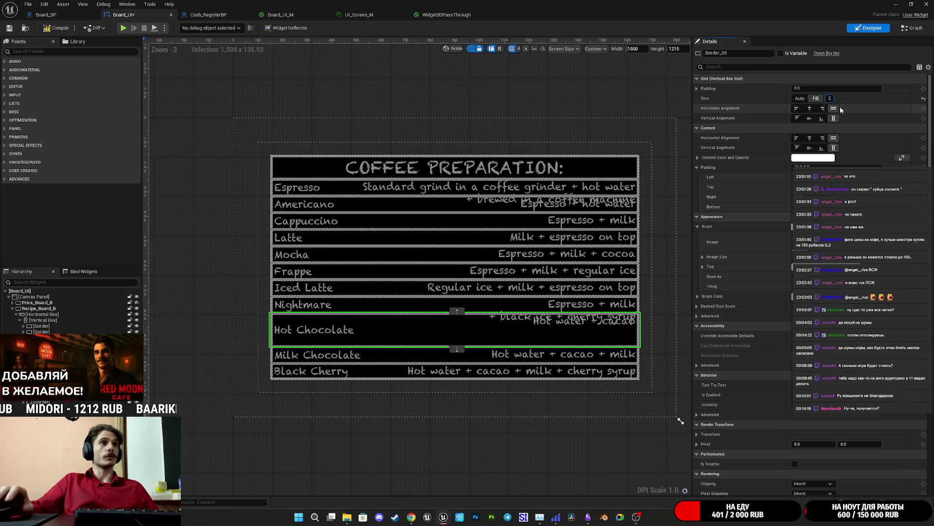
pyautogui.press('Return')
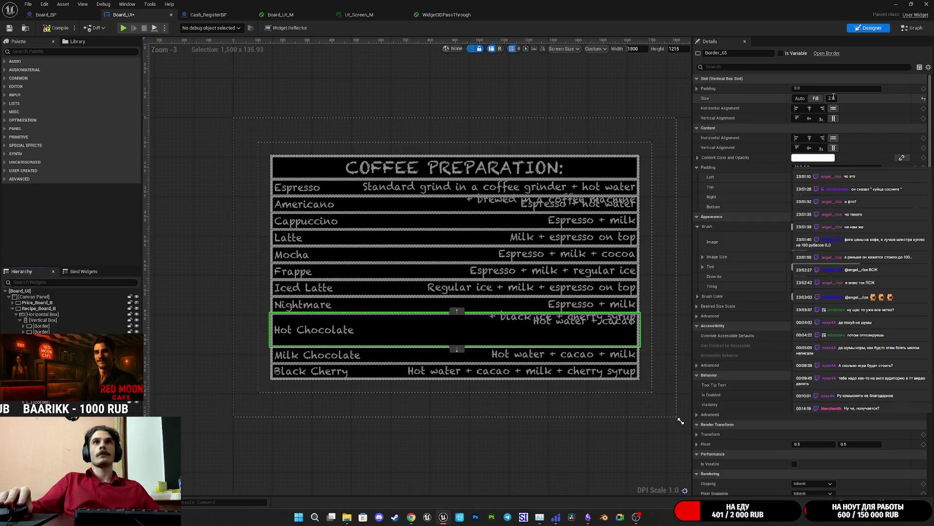
pyautogui.press('Return')
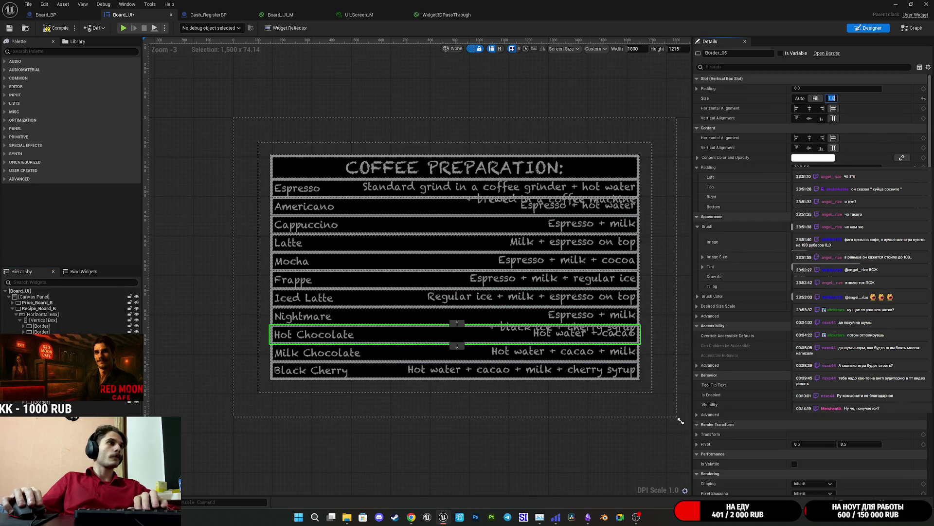
# Give the Nightmare row a 2.0 fill share so its two-line recipe fits
pyautogui.click(419, 316)
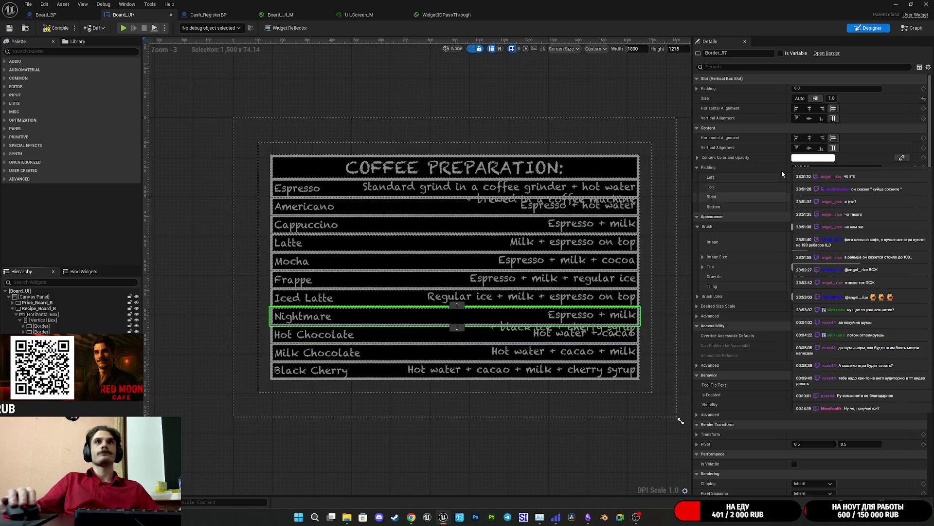
pyautogui.click(833, 98)
pyautogui.write('2')
pyautogui.press('Return')
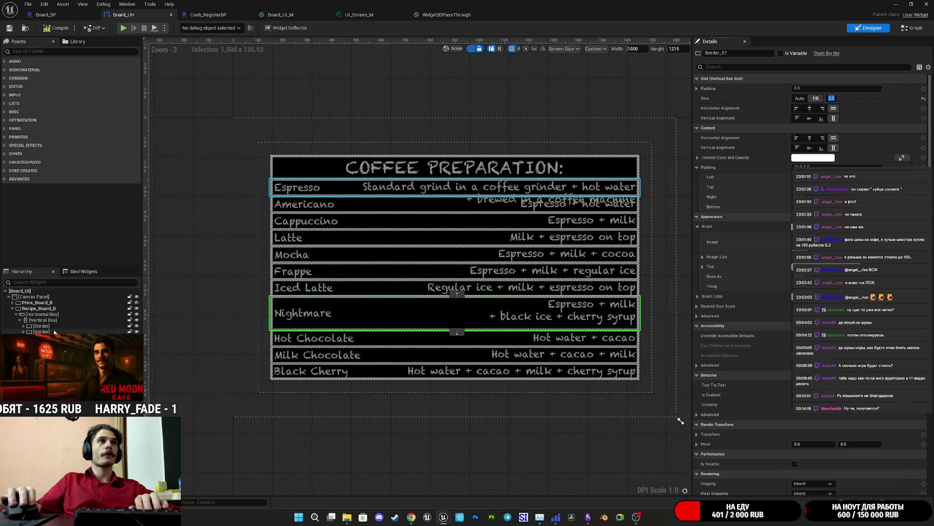
pyautogui.click(54, 332)
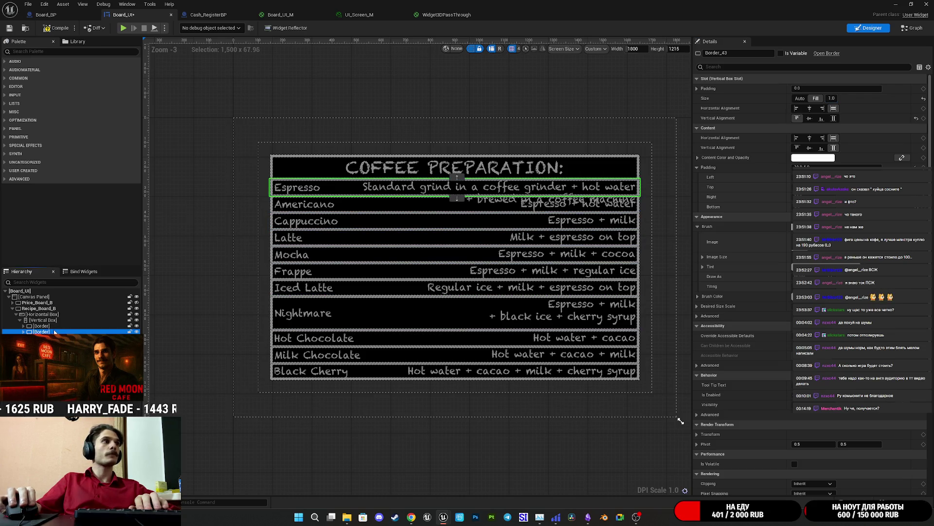
# Set the Espresso row's fill share to 2.0
pyautogui.click(832, 98)
pyautogui.write('2')
pyautogui.press('Return')
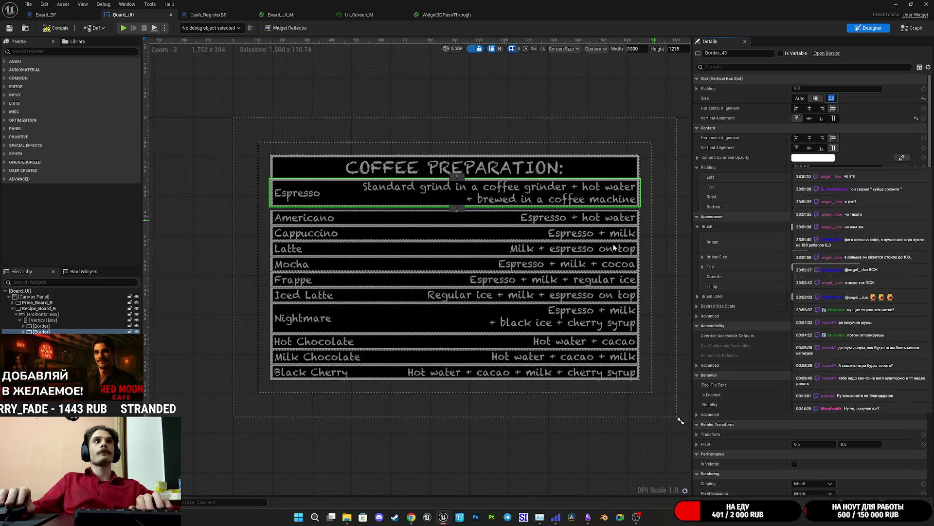
pyautogui.scroll(6, 536, 213)
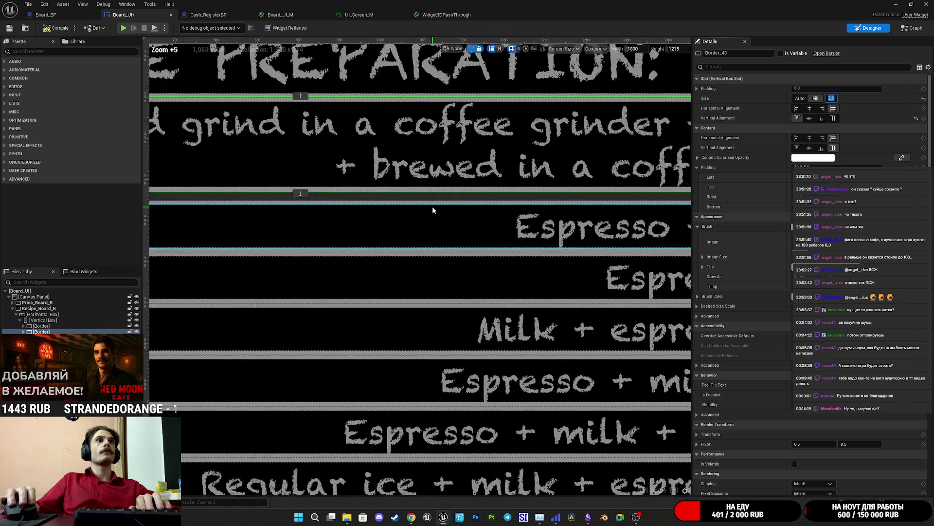
pyautogui.scroll(-6, 436, 211)
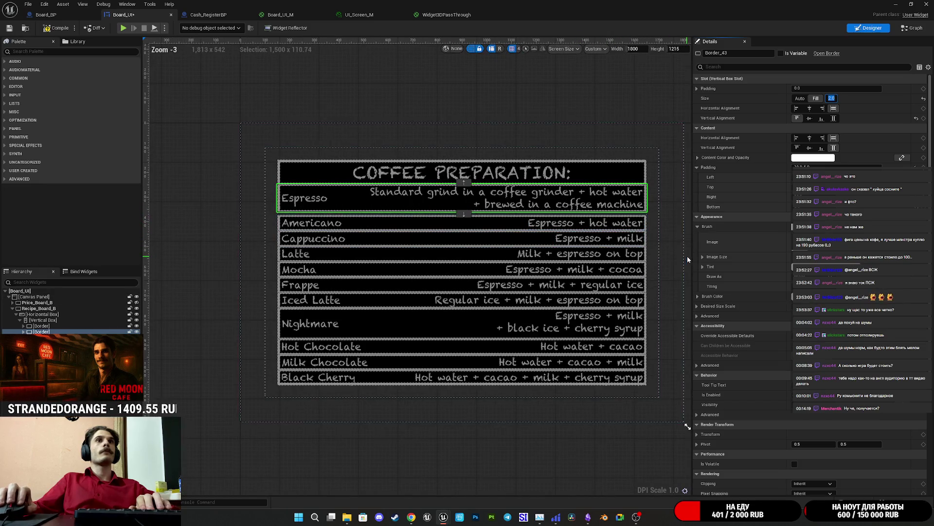
# Set the Espresso row's Vertical Alignment to Fill, then clear the selection
pyautogui.click(282, 480)
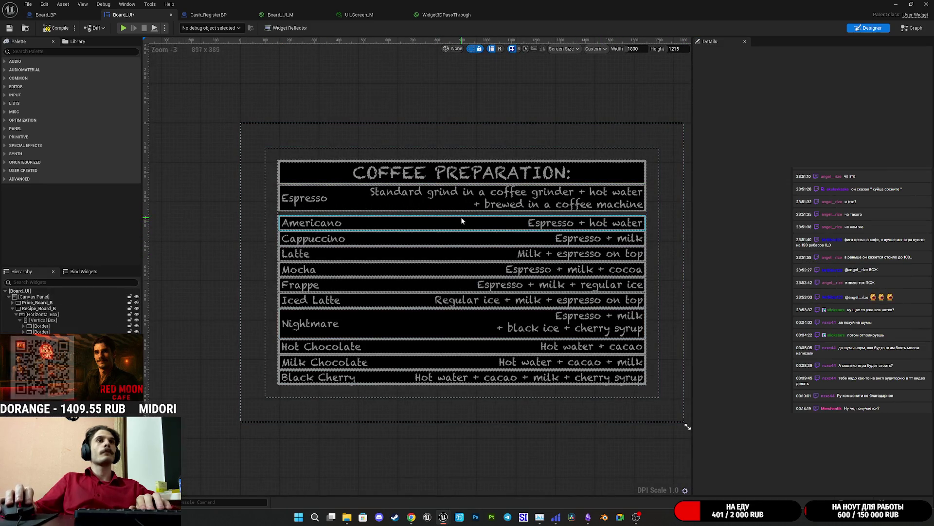
pyautogui.click(41, 326)
pyautogui.click(41, 331)
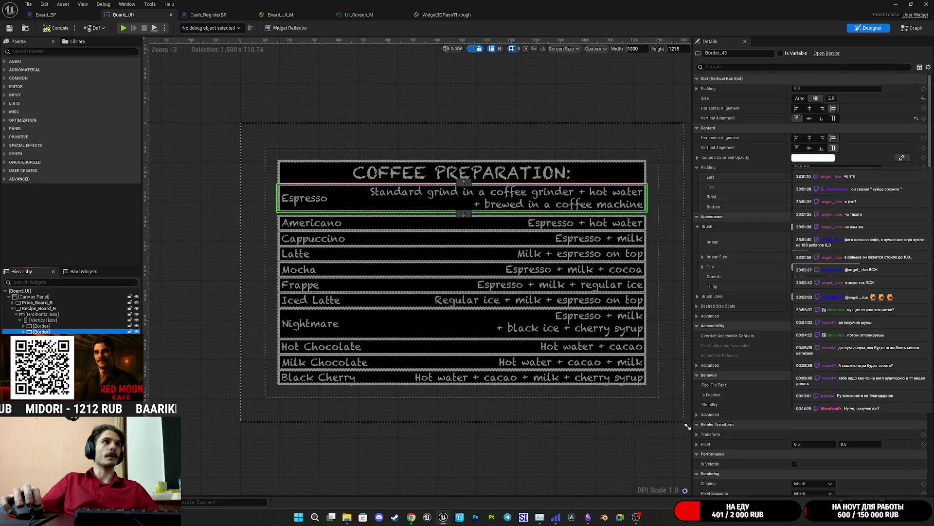
pyautogui.click(835, 119)
pyautogui.click(834, 119)
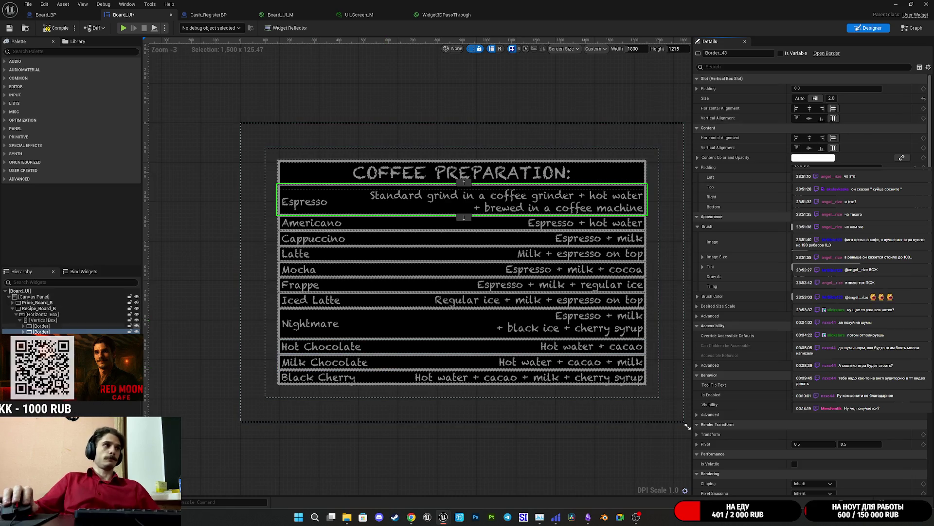
pyautogui.press('Down')
pyautogui.keyDown('shift'); pyautogui.click(41, 396); pyautogui.keyUp('shift')
pyautogui.click(193, 431)
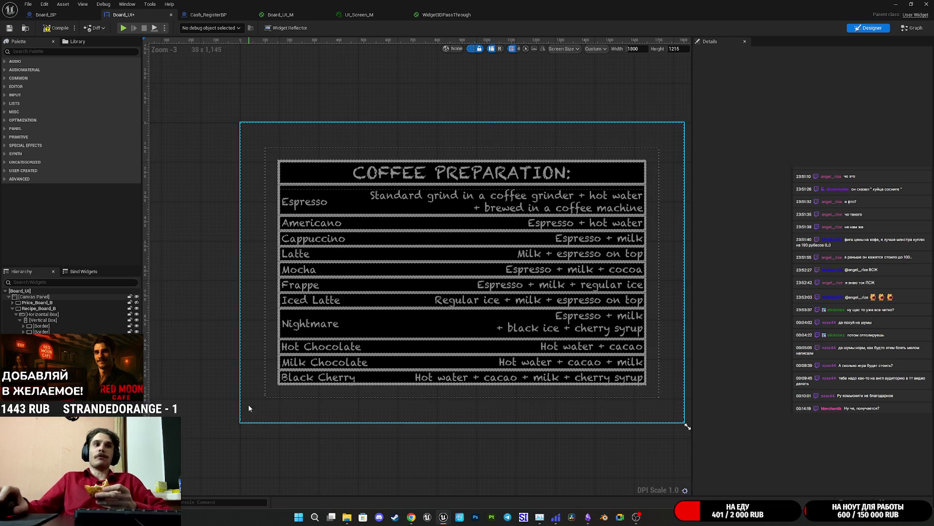
pyautogui.click(411, 517)
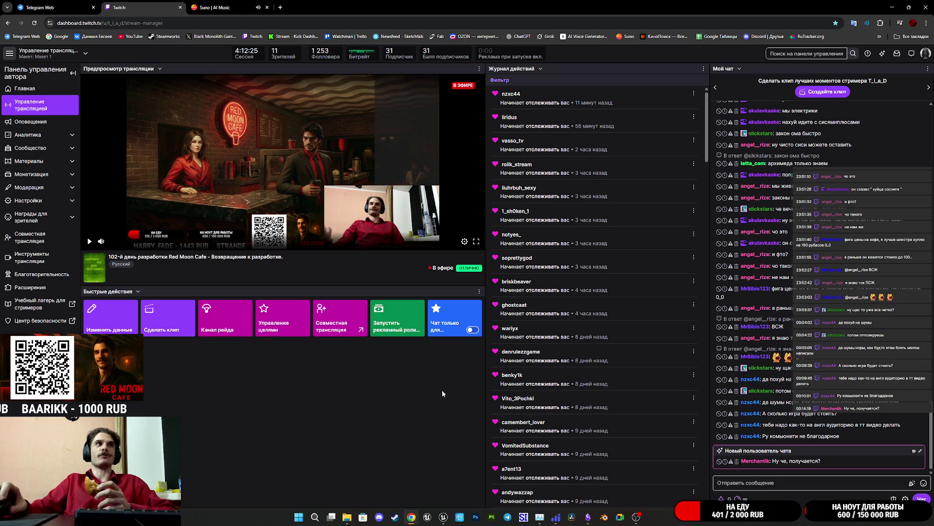
pyautogui.moveTo(443, 517)
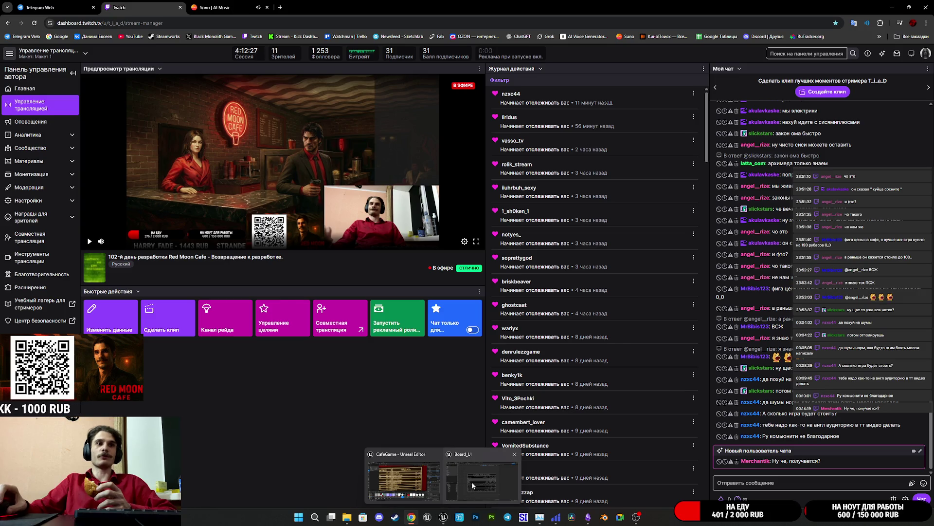
pyautogui.click(467, 495)
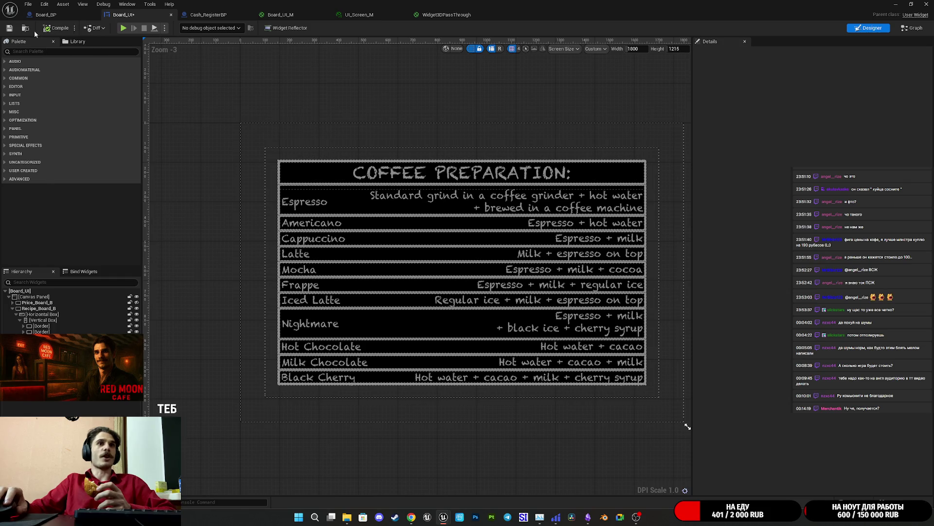
# Save the widget and set the COFFEE PREPARATION header row to Fill with a 2.0 share
pyautogui.click(9, 28)
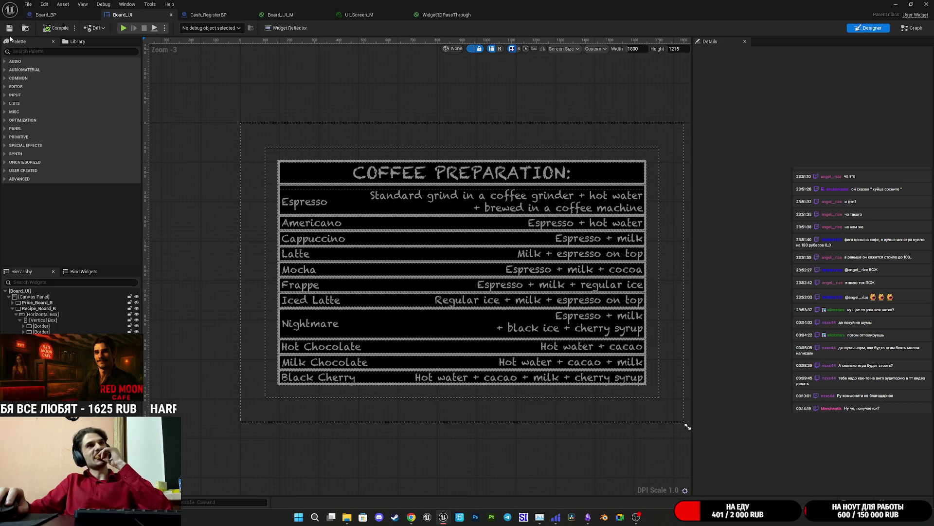
pyautogui.click(305, 179)
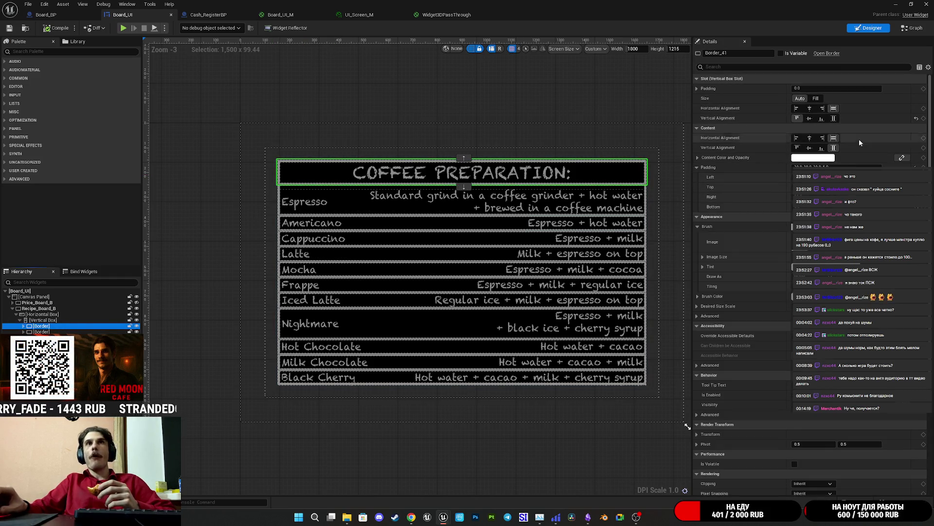
pyautogui.click(816, 100)
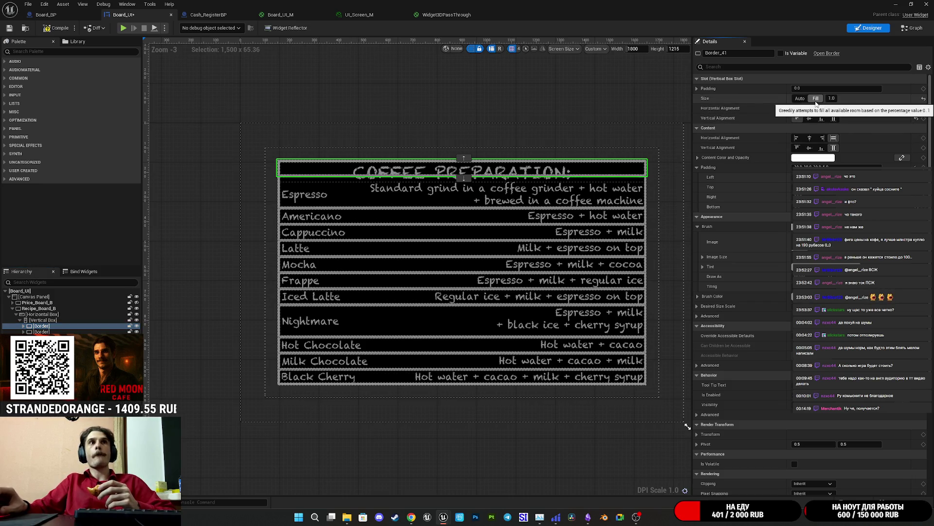
pyautogui.click(832, 99)
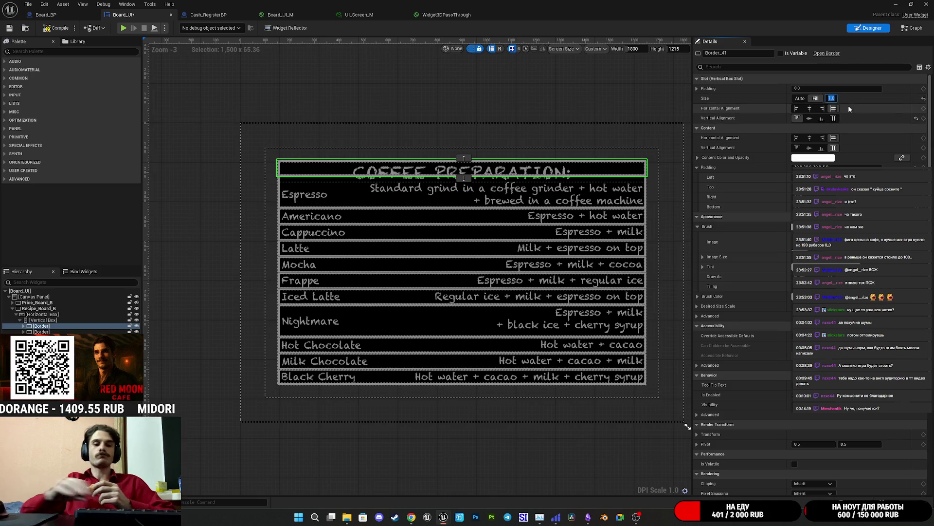
pyautogui.write('1.5')
pyautogui.press('Return')
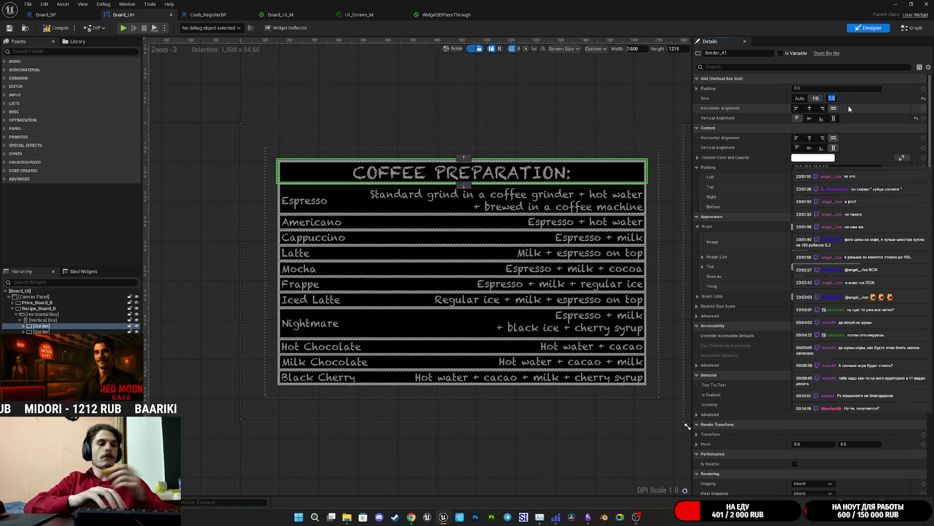
pyautogui.write('2')
pyautogui.press('Return')
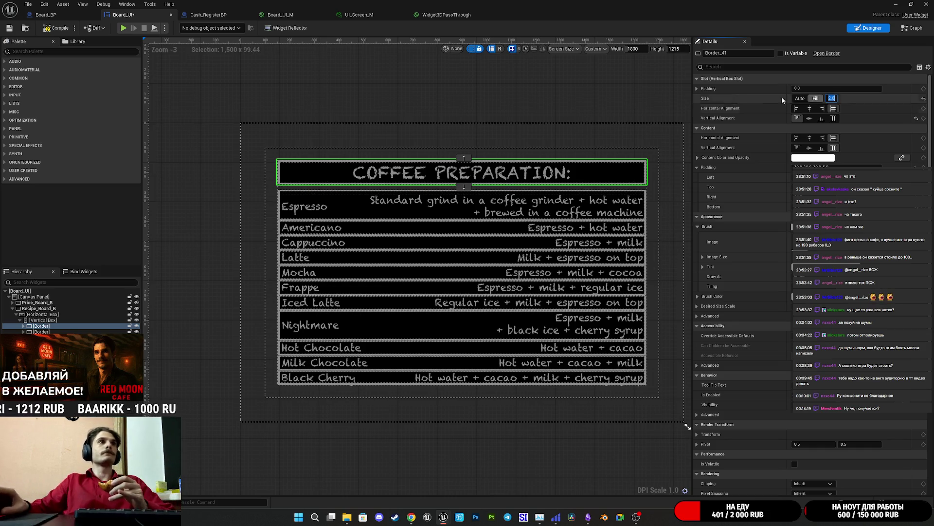
# Make the header fill vertically, settle its fill share at 1.75, then compile and save
pyautogui.click(834, 118)
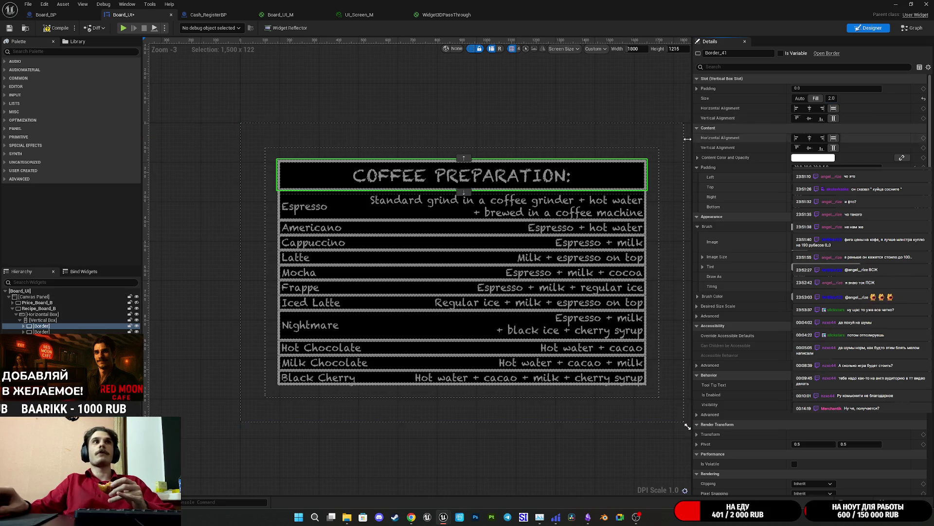
pyautogui.click(831, 98)
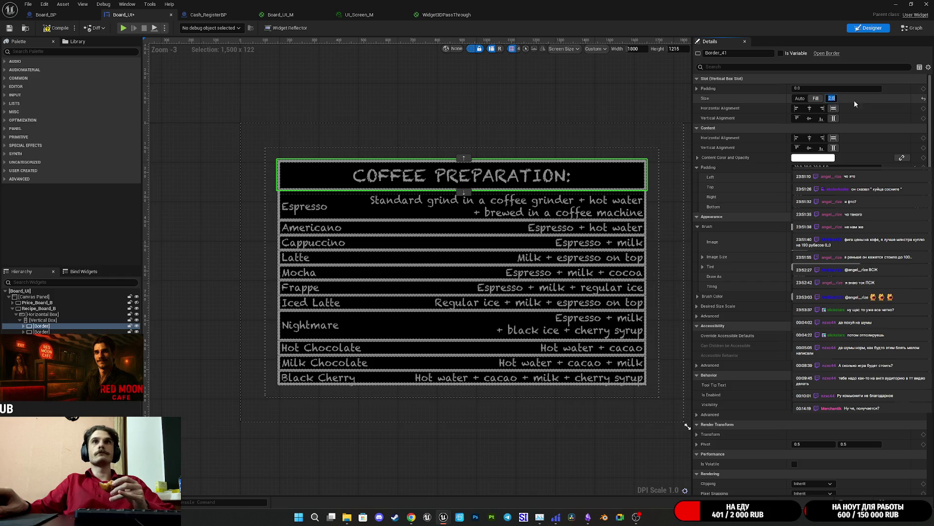
pyautogui.write('1')
pyautogui.press('Return')
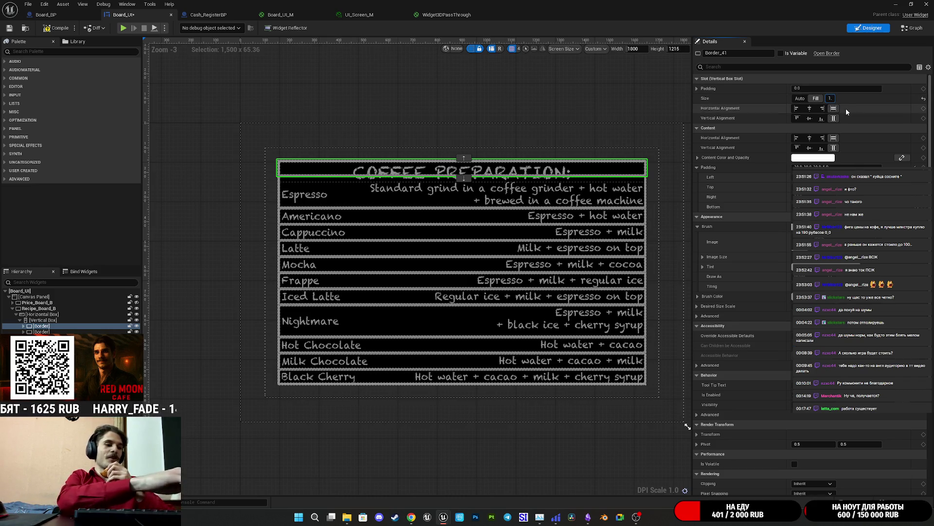
pyautogui.write('75')
pyautogui.press('Return')
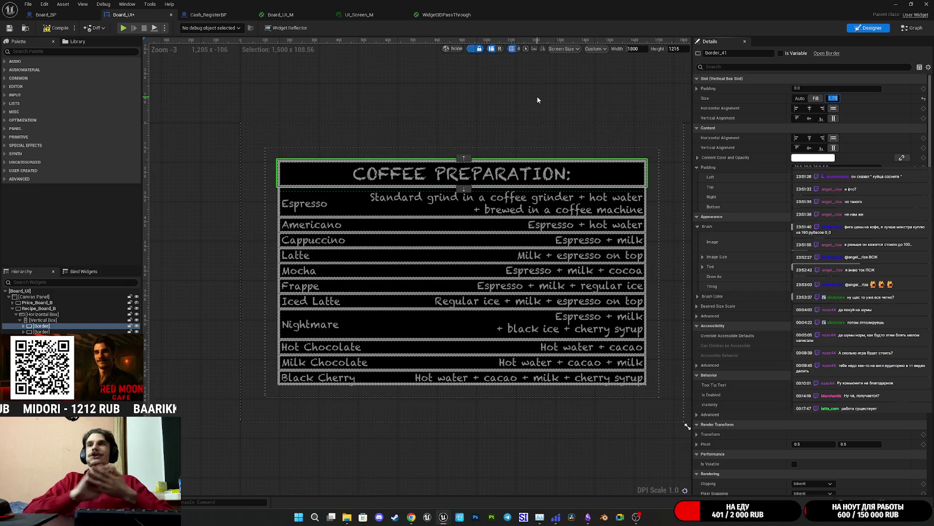
pyautogui.click(56, 29)
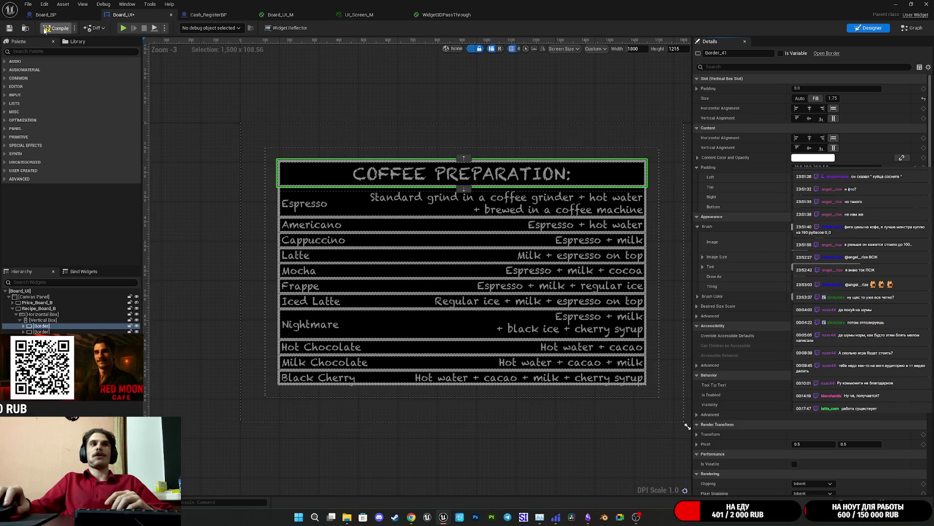
pyautogui.click(9, 29)
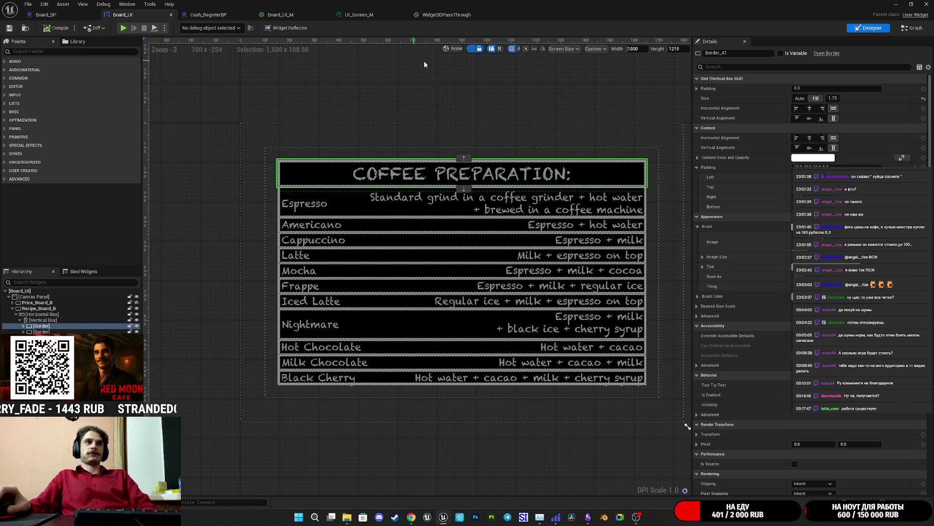
pyautogui.moveTo(452, 100); pyautogui.dragTo(415, 105)
pyautogui.scroll(1, 448, 128)
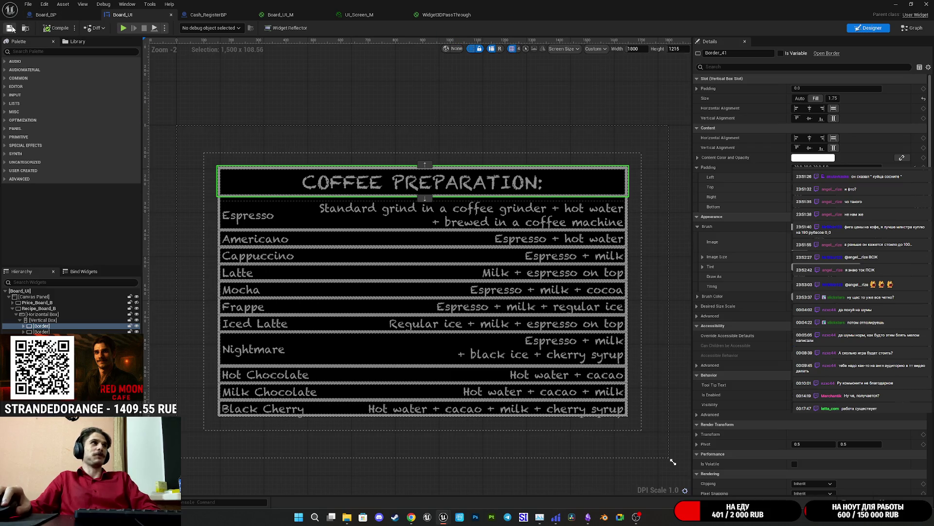
pyautogui.click(340, 96)
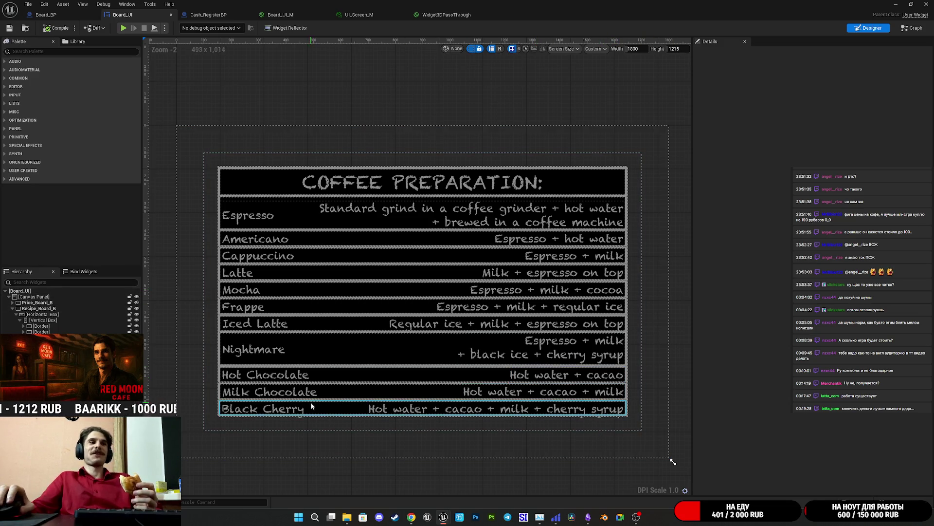
pyautogui.click(339, 419)
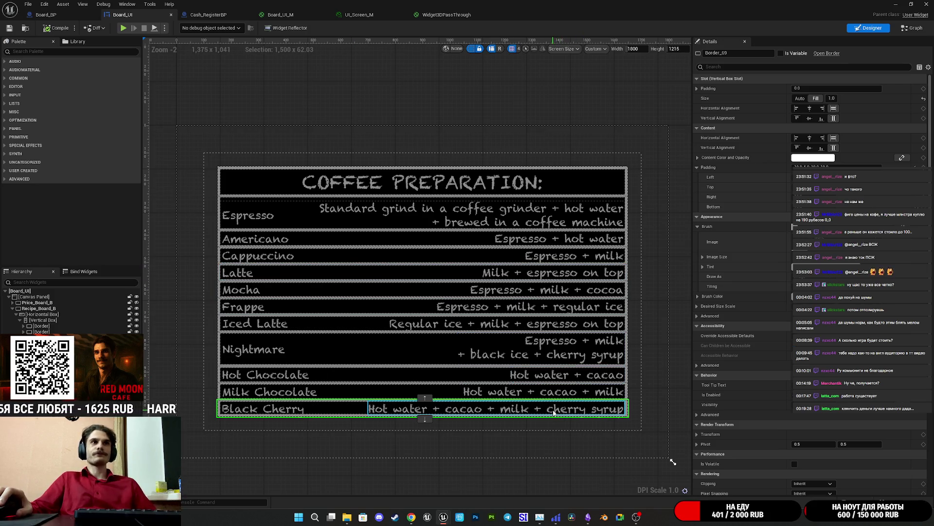
# Select all eleven recipe descriptions, Espresso through Black Cherry, and lower their font size
pyautogui.click(559, 412)
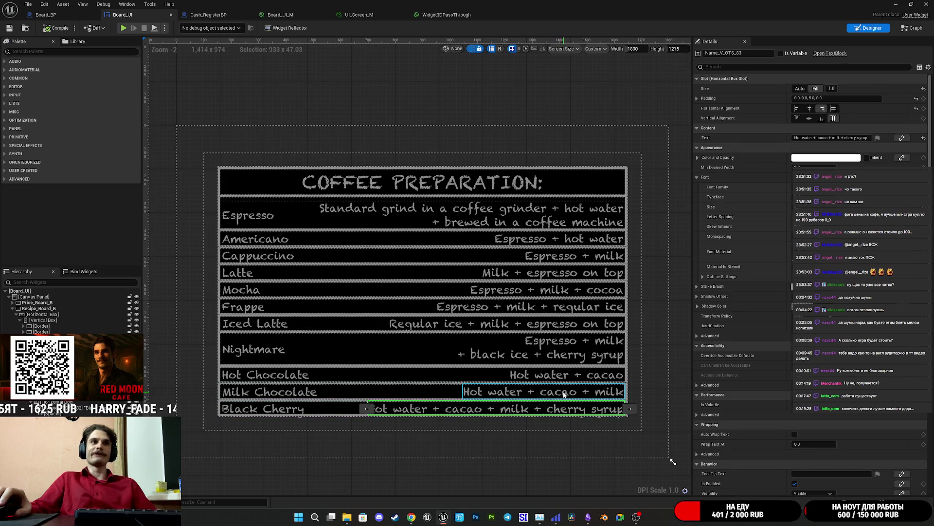
pyautogui.keyDown('ctrl'); pyautogui.click(563, 387); pyautogui.keyUp('ctrl')
pyautogui.keyDown('ctrl'); pyautogui.click(558, 377); pyautogui.keyUp('ctrl')
pyautogui.keyDown('ctrl'); pyautogui.click(559, 351); pyautogui.keyUp('ctrl')
pyautogui.keyDown('ctrl'); pyautogui.click(541, 325); pyautogui.keyUp('ctrl')
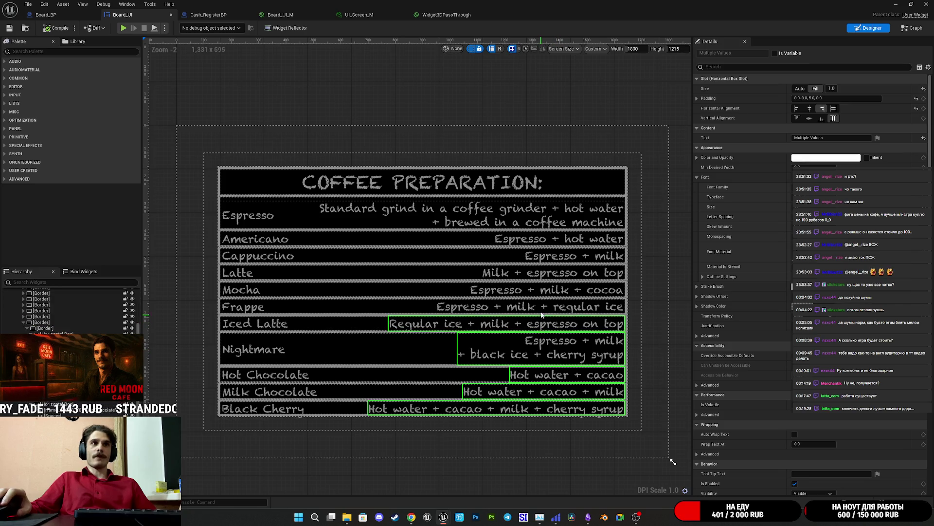
pyautogui.keyDown('ctrl'); pyautogui.click(557, 309); pyautogui.keyUp('ctrl')
pyautogui.keyDown('ctrl'); pyautogui.click(557, 283); pyautogui.keyUp('ctrl')
pyautogui.keyDown('ctrl'); pyautogui.click(556, 274); pyautogui.keyUp('ctrl')
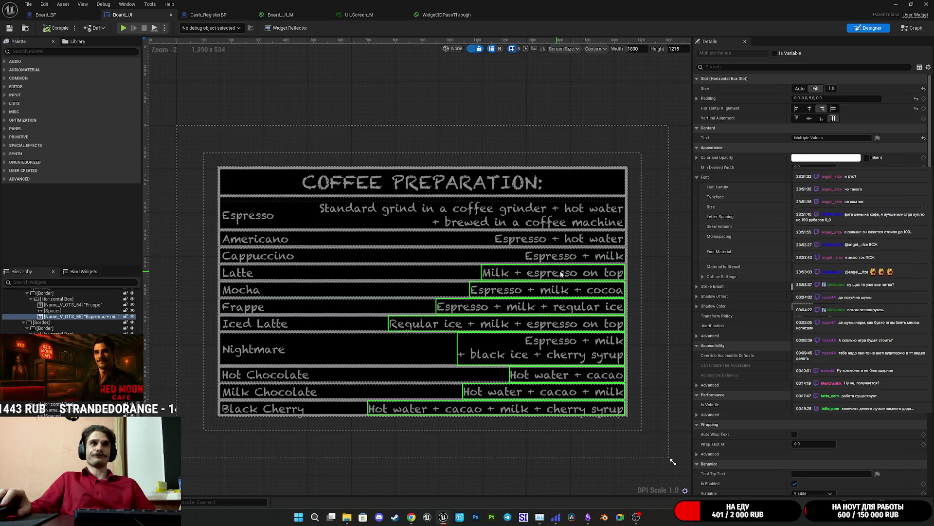
pyautogui.keyDown('ctrl'); pyautogui.click(550, 256); pyautogui.keyUp('ctrl')
pyautogui.keyDown('ctrl'); pyautogui.click(546, 239); pyautogui.keyUp('ctrl')
pyautogui.keyDown('ctrl'); pyautogui.click(543, 217); pyautogui.keyUp('ctrl')
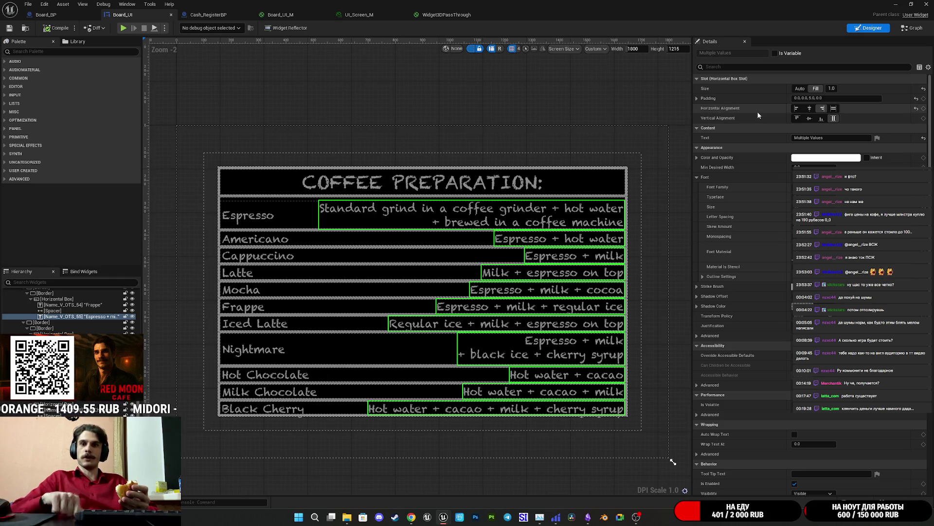
pyautogui.click(696, 99)
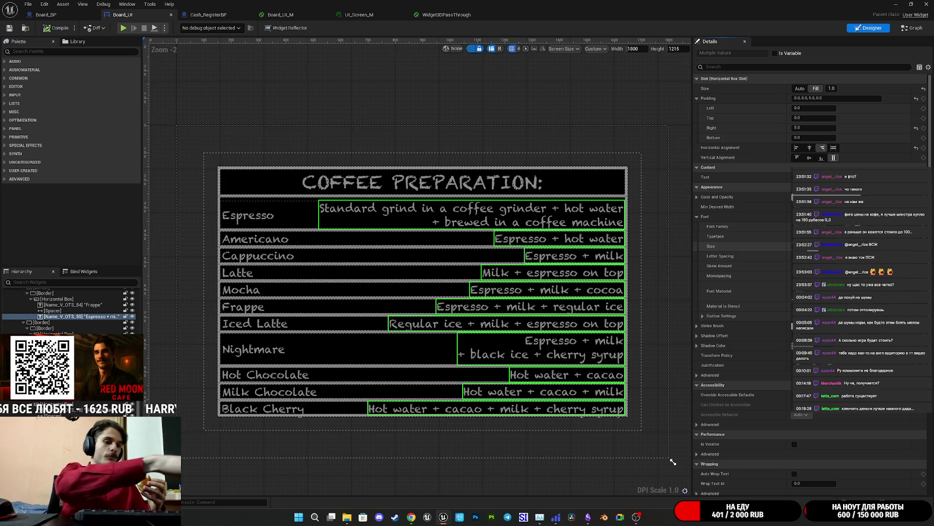
pyautogui.press('Return')
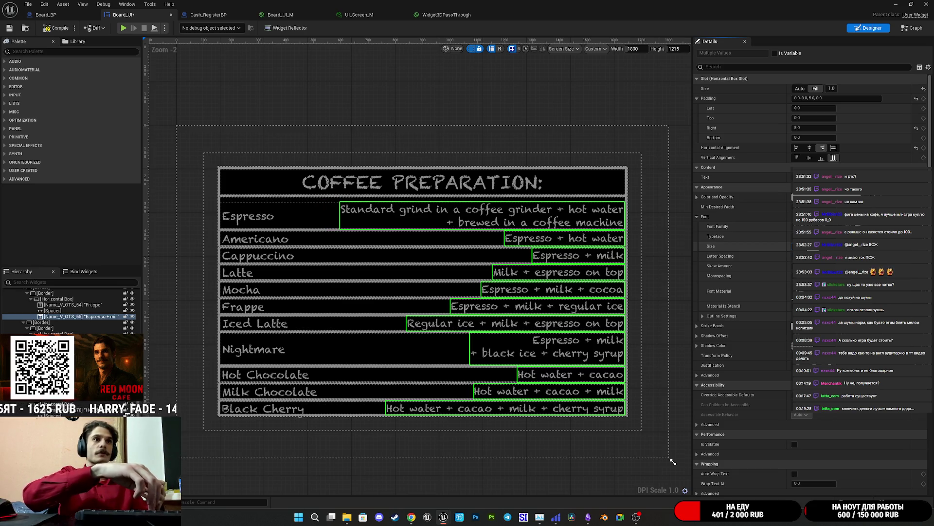
# Set the Nightmare and Espresso recipe descriptions' Vertical Alignment to Center
pyautogui.click(545, 481)
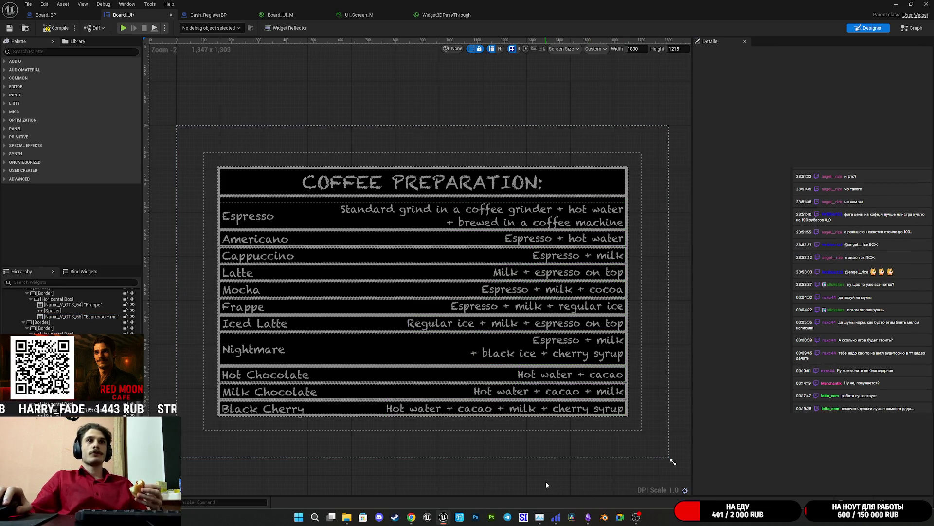
pyautogui.click(585, 353)
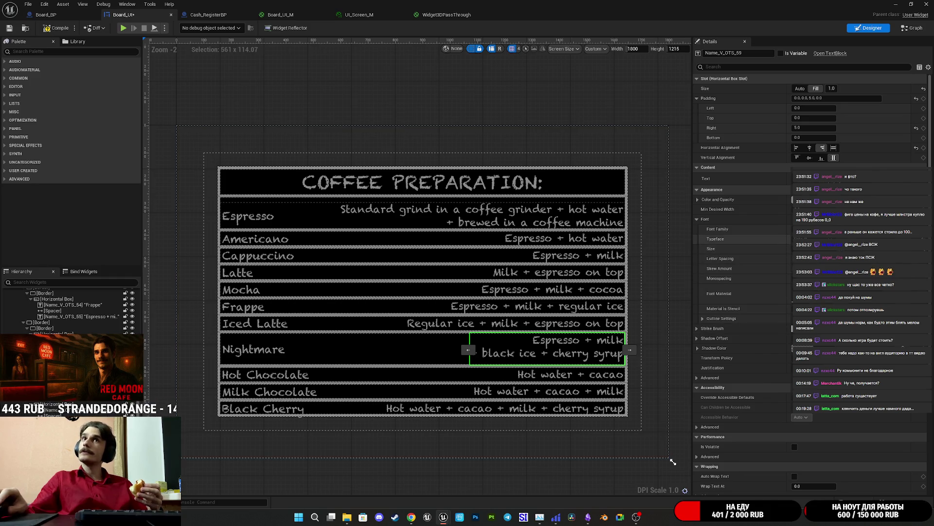
pyautogui.click(810, 158)
pyautogui.click(584, 216)
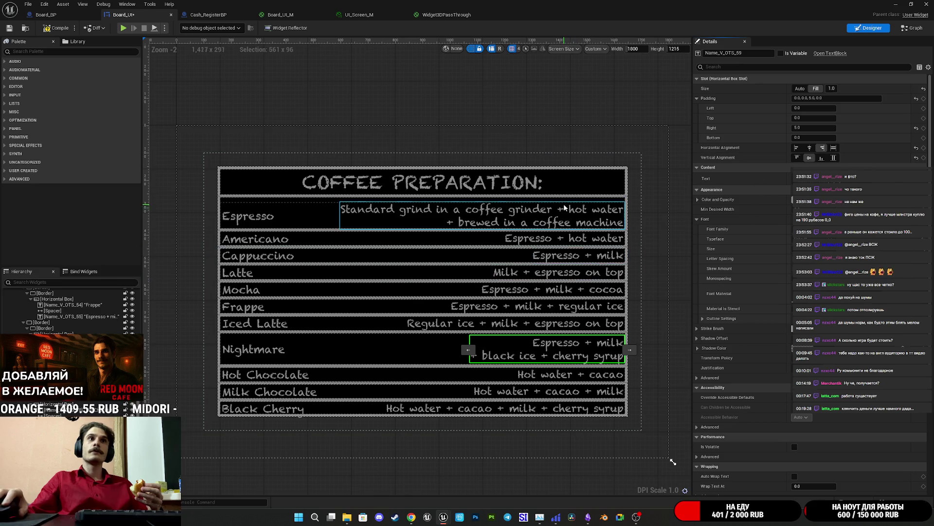
pyautogui.click(811, 158)
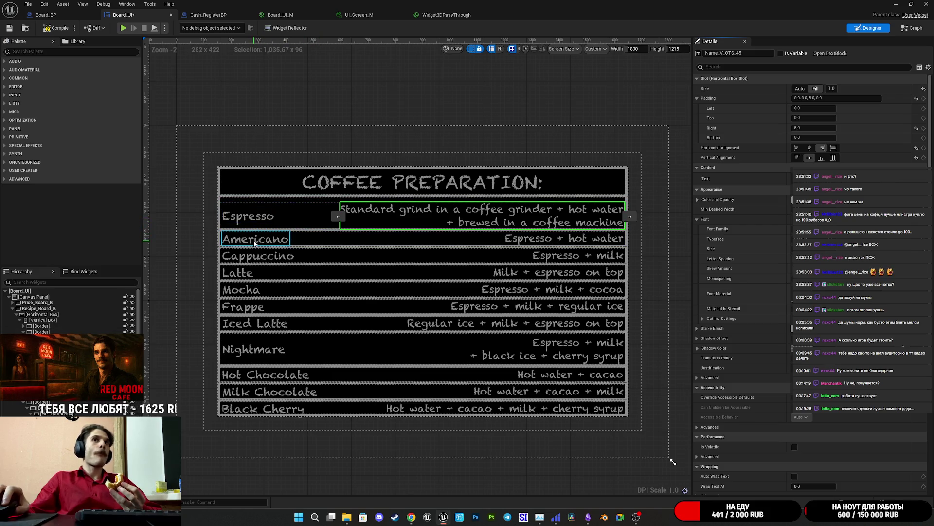
# Compile and save the Board_UI widget
pyautogui.click(255, 243)
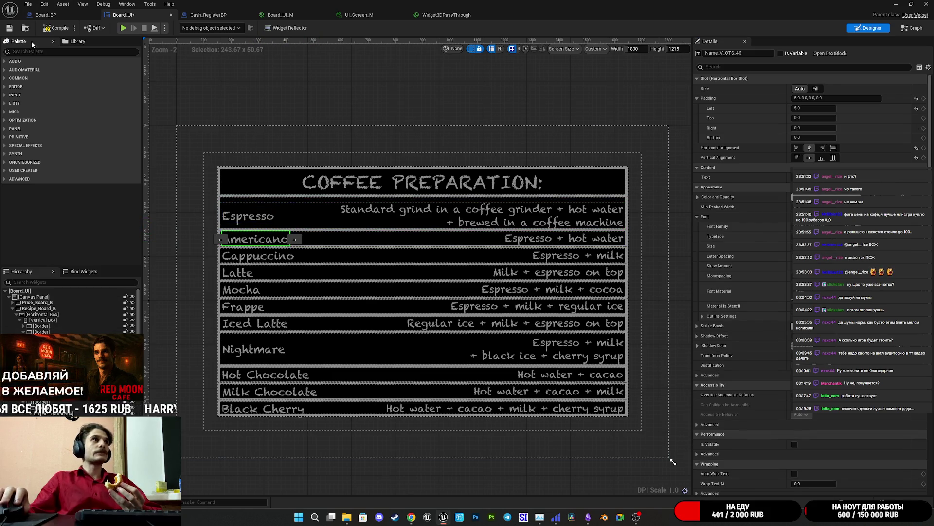
pyautogui.click(56, 28)
pyautogui.click(10, 28)
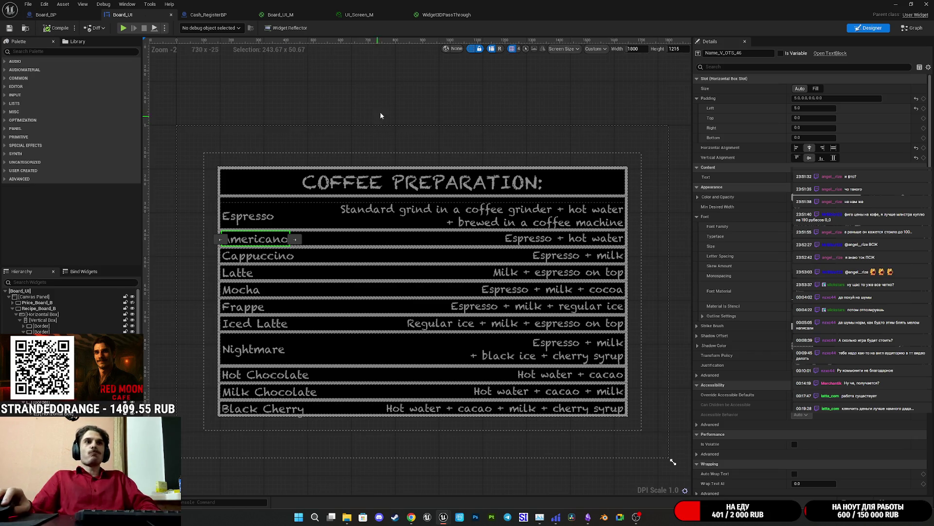
pyautogui.moveTo(436, 99); pyautogui.dragTo(408, 97)
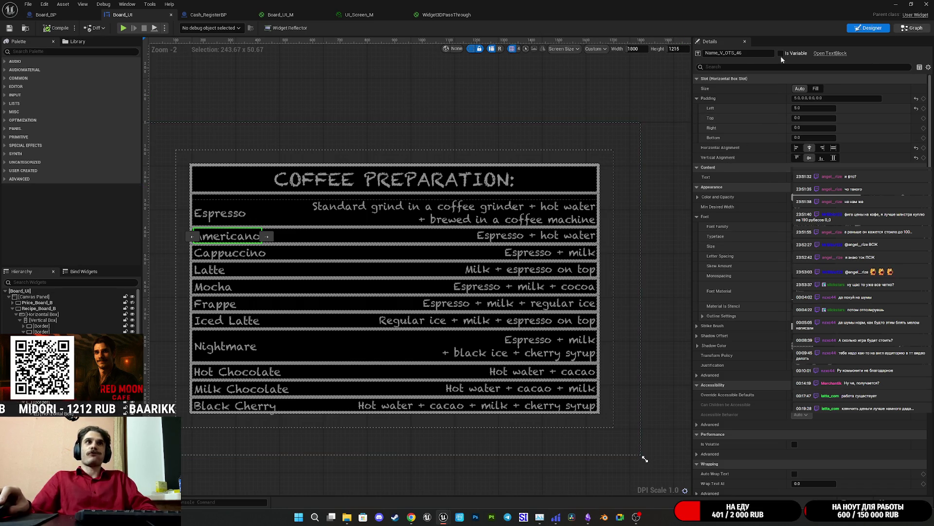
pyautogui.click(912, 28)
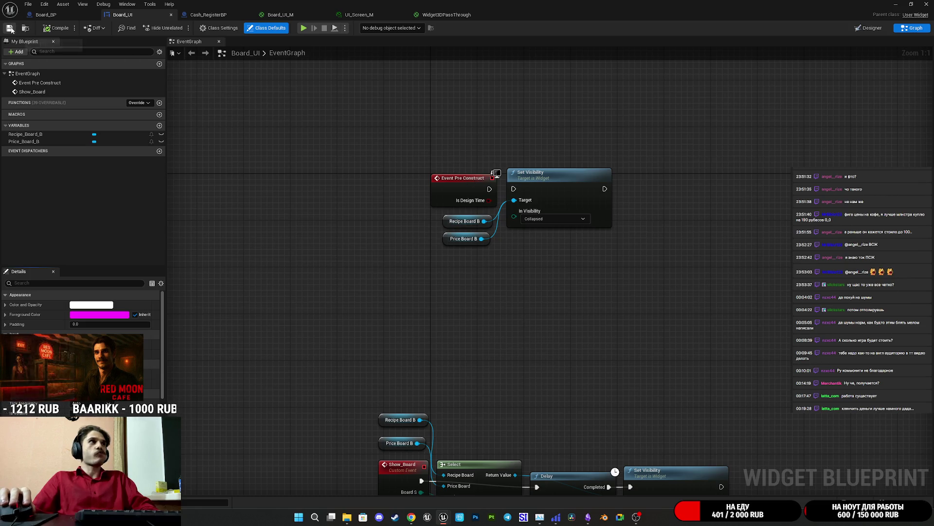
# Switch to the Board_BP blueprint to view the COFFEE PREPARATION board preview
pyautogui.click(426, 144)
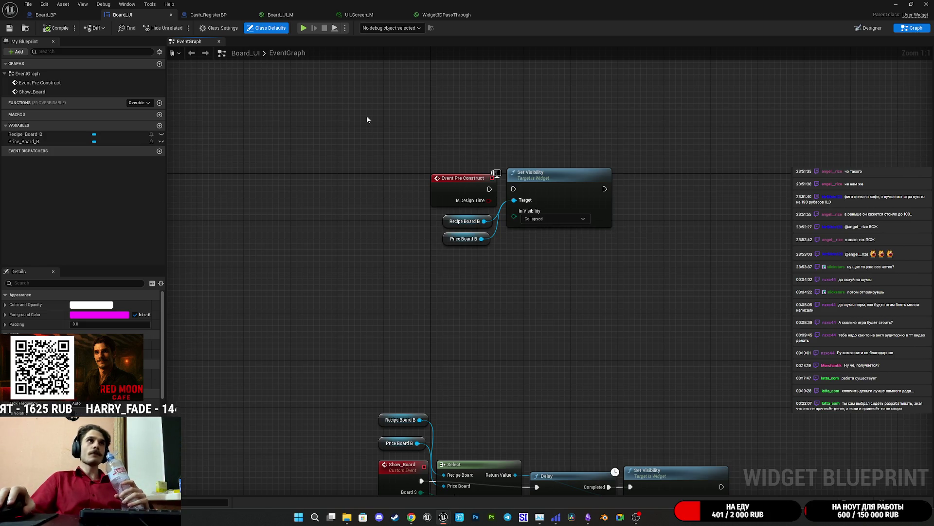
pyautogui.click(46, 14)
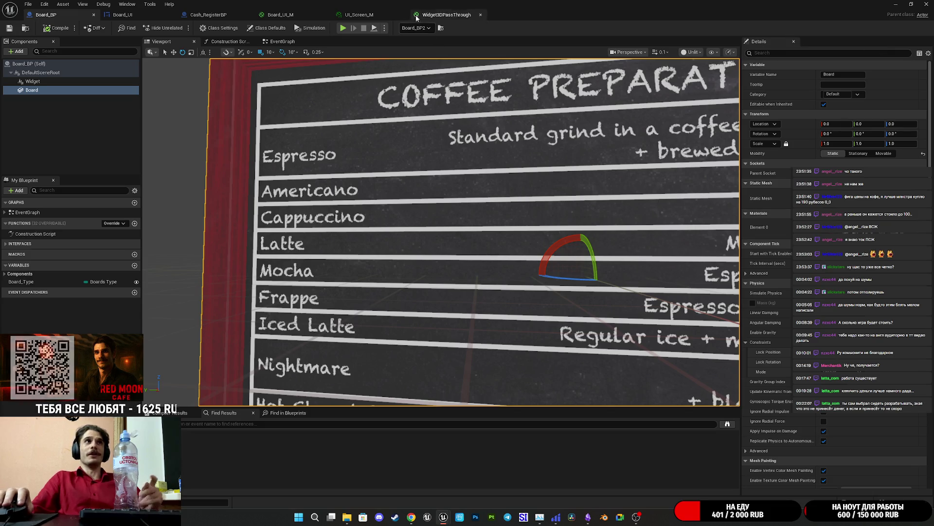
# Bring up the Board_UI_M material editor and apply its pending changes
pyautogui.click(359, 15)
pyautogui.click(280, 15)
pyautogui.click(10, 28)
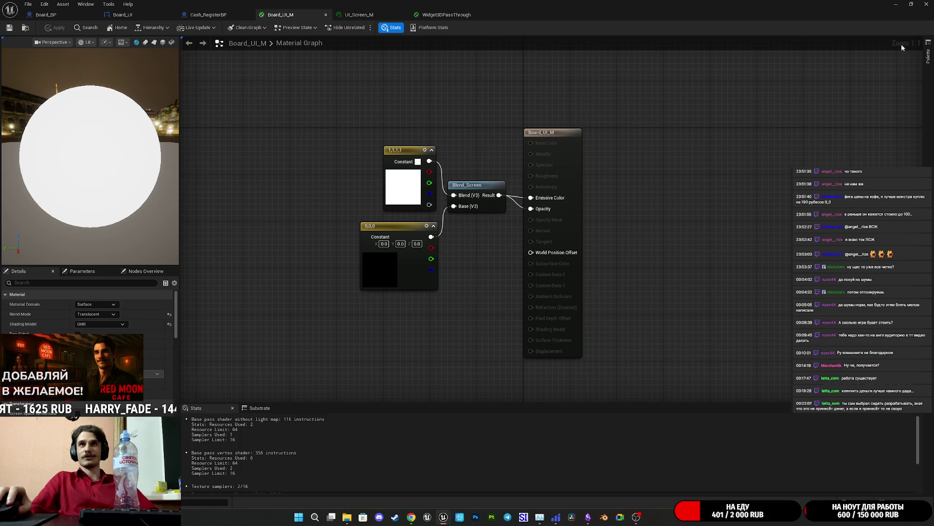
# Return to the level view of the café board and start Play In Editor
pyautogui.click(899, 5)
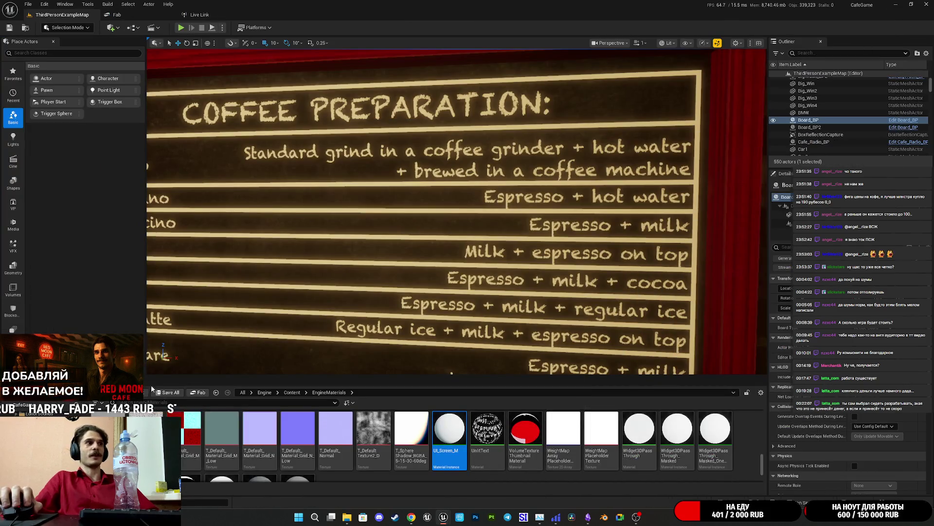
pyautogui.scroll(-10, 457, 209)
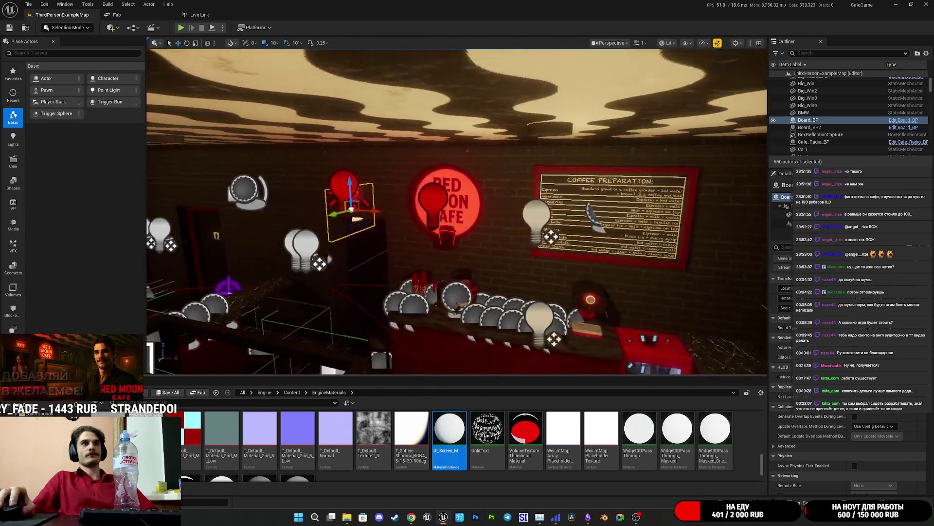
pyautogui.scroll(5, 458, 209)
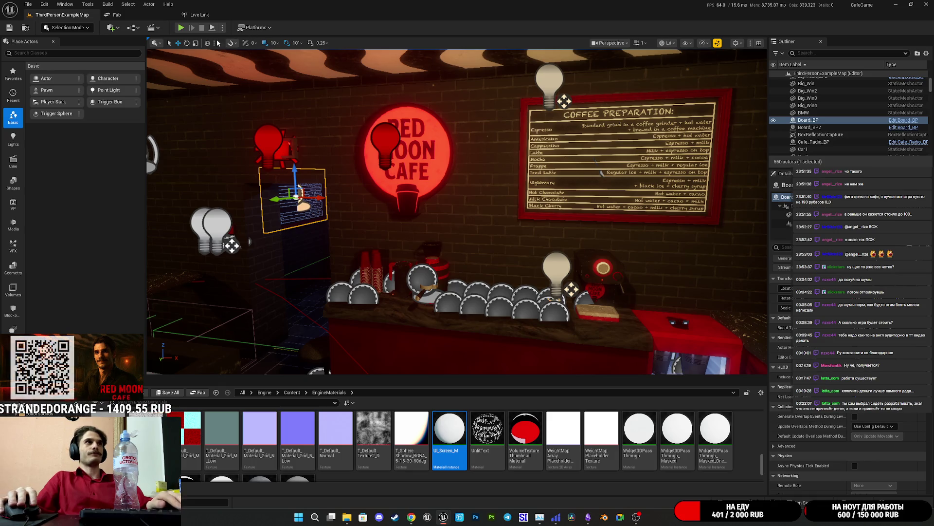
pyautogui.hotkey('alt', 'p')
pyautogui.press('F11')
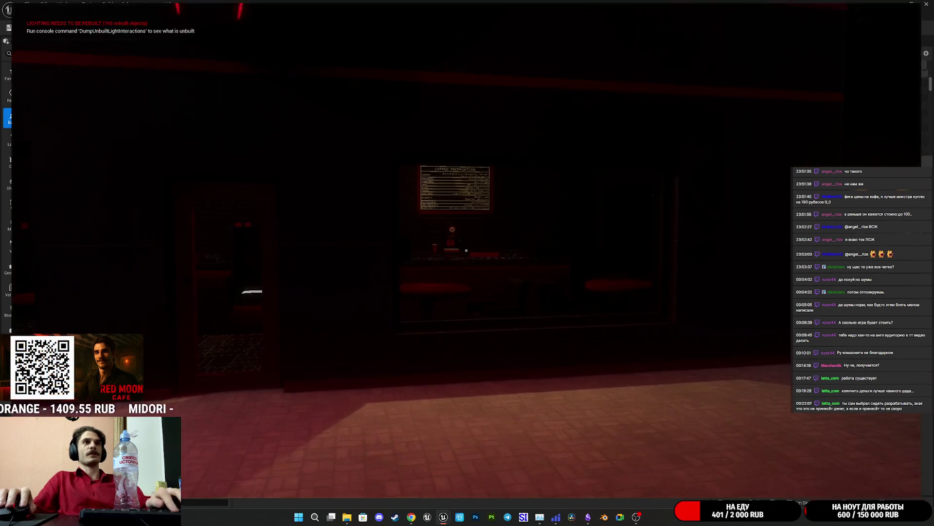
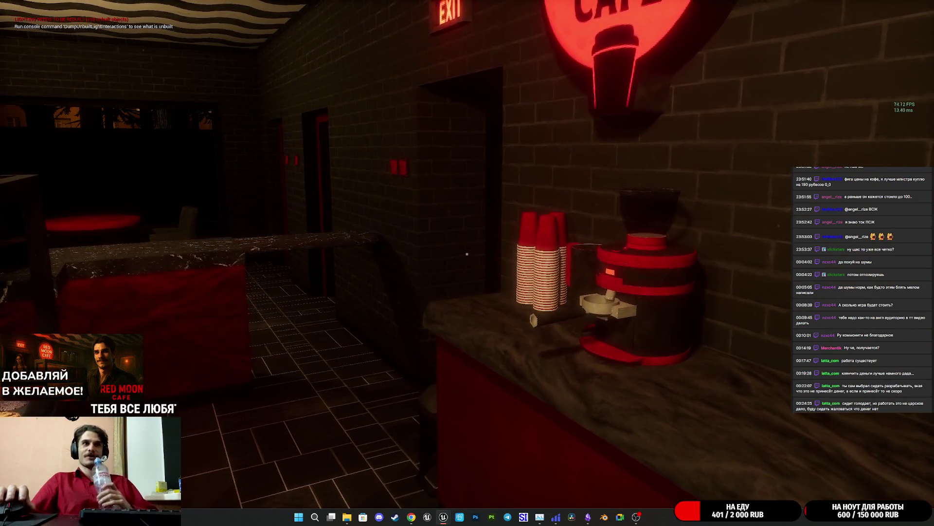
# Walk to the COFFEE PREPARATION board and test pushing customers around the cafe
pyautogui.press('w')
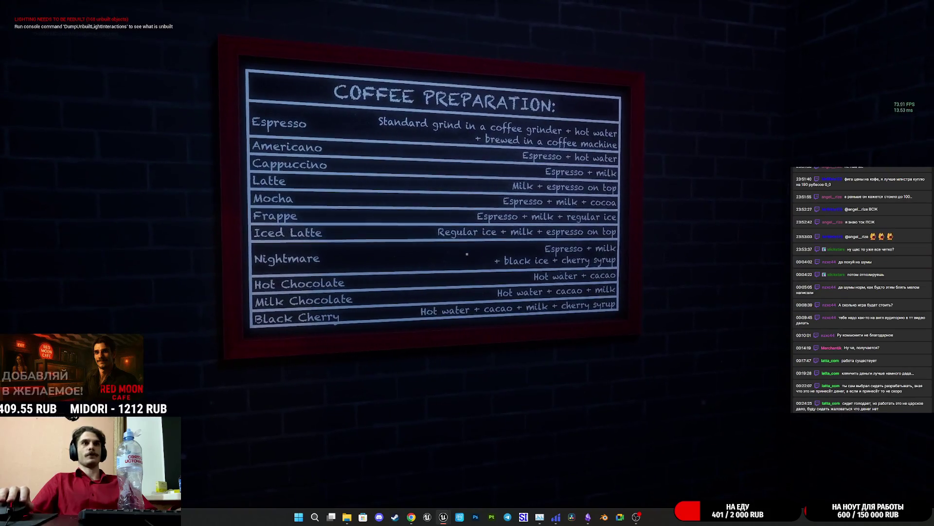
pyautogui.press('w')
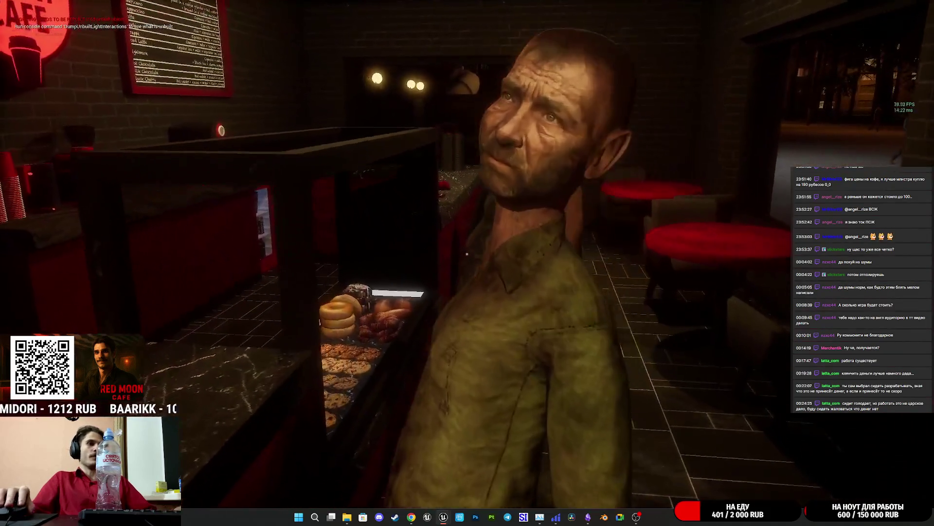
pyautogui.click(467, 253)
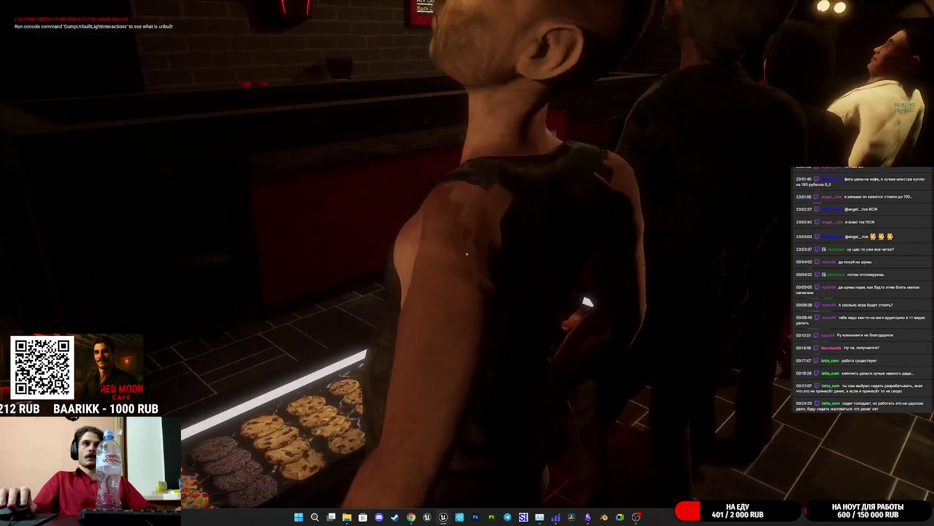
pyautogui.click(467, 253)
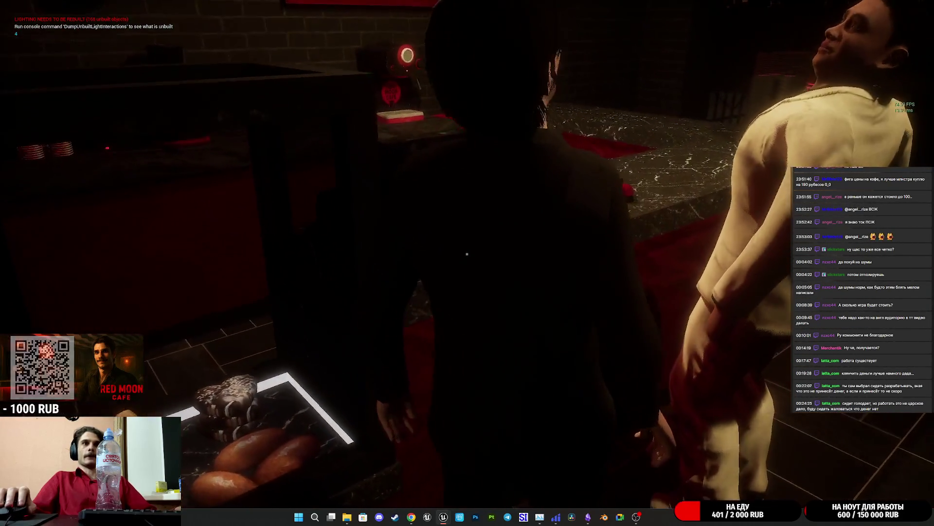
pyautogui.click(467, 254)
pyautogui.click(467, 253)
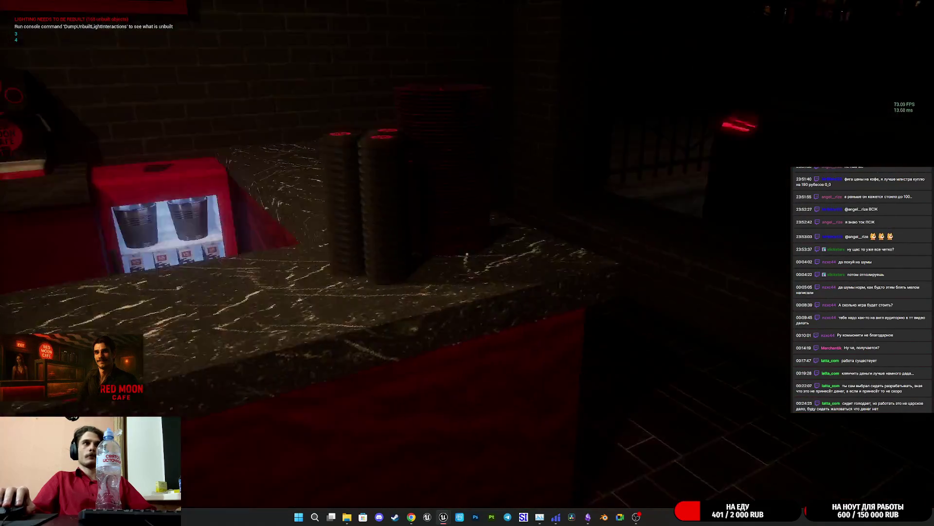
pyautogui.click(467, 253)
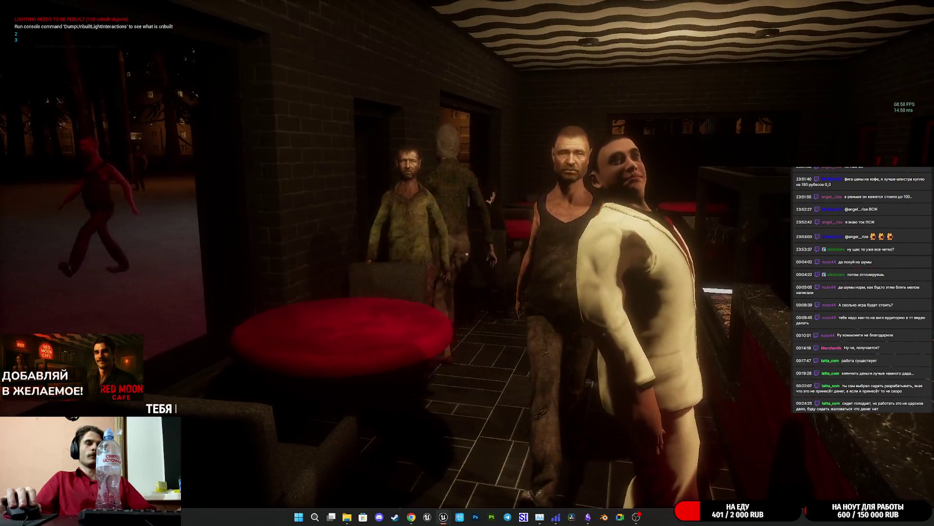
pyautogui.click(467, 254)
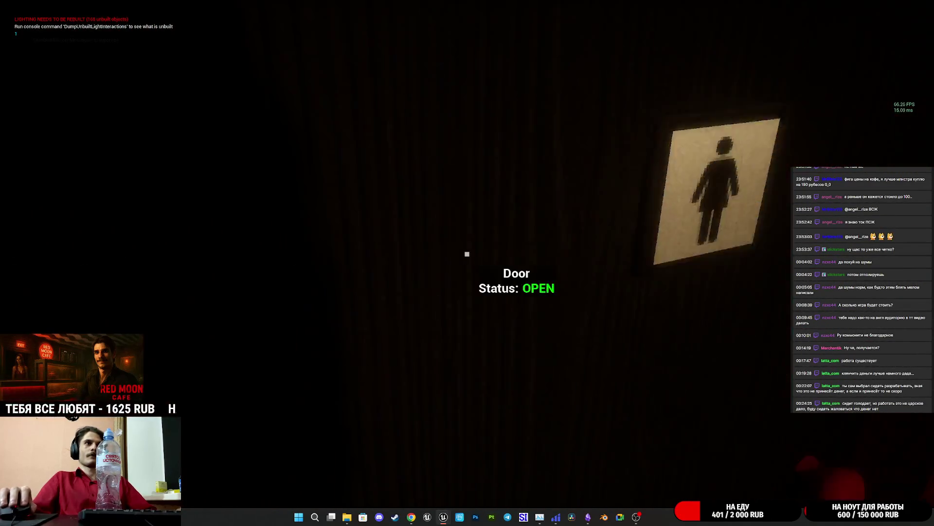
pyautogui.click(467, 254)
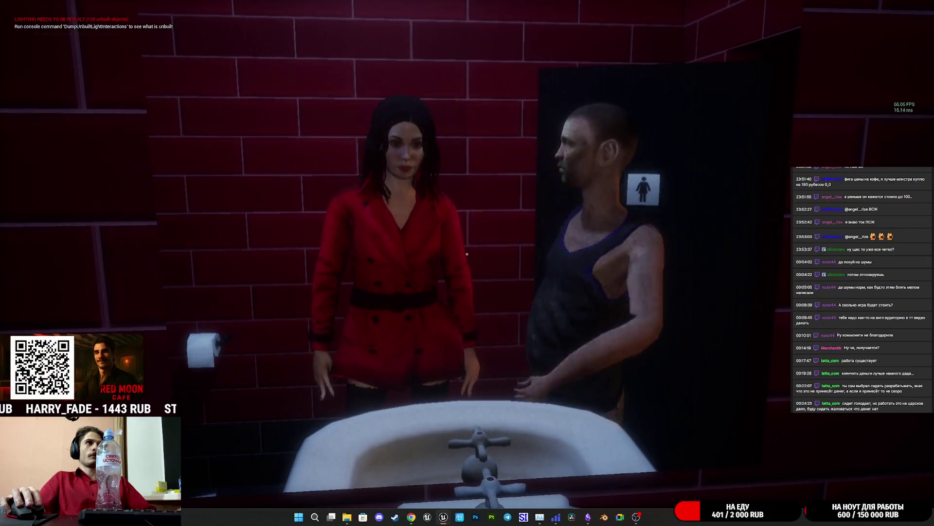
pyautogui.click(467, 254)
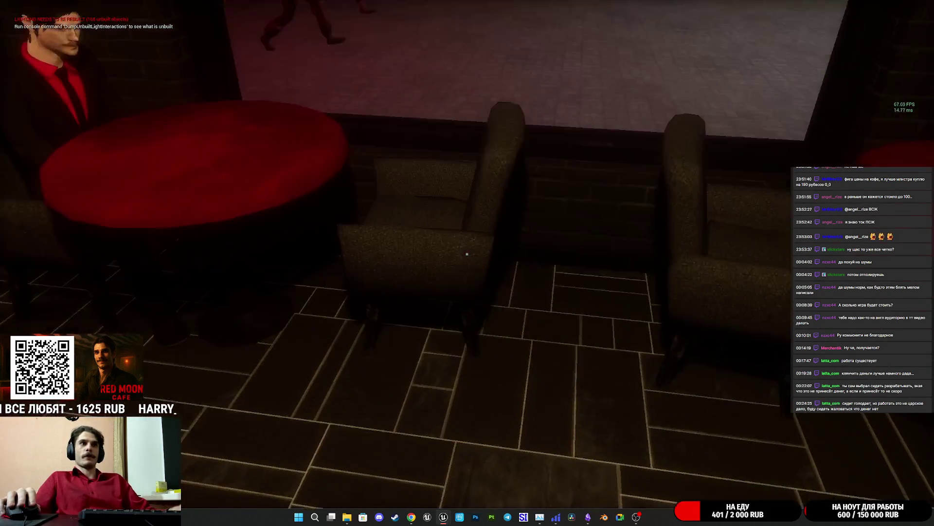
# Sit in the free armchair, then walk outside to the iron gate and swing at a zombie
pyautogui.press('e')
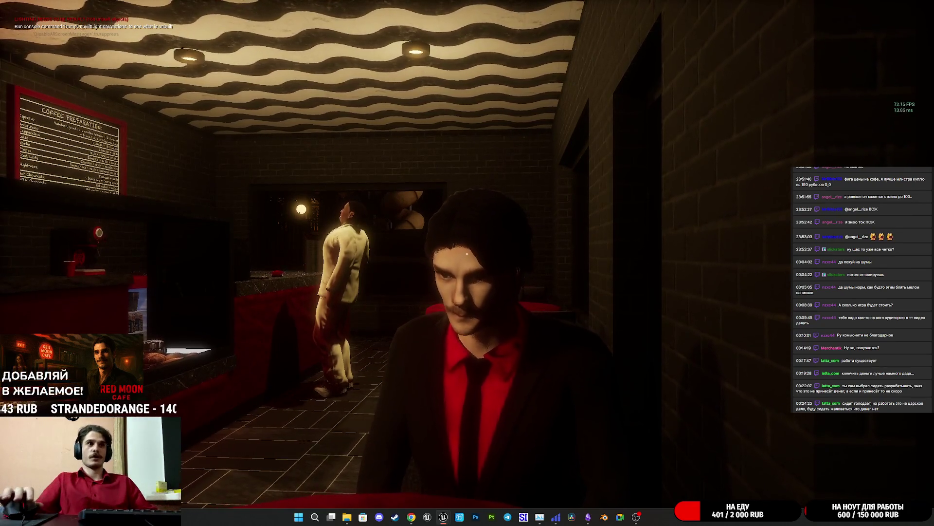
pyautogui.press('e')
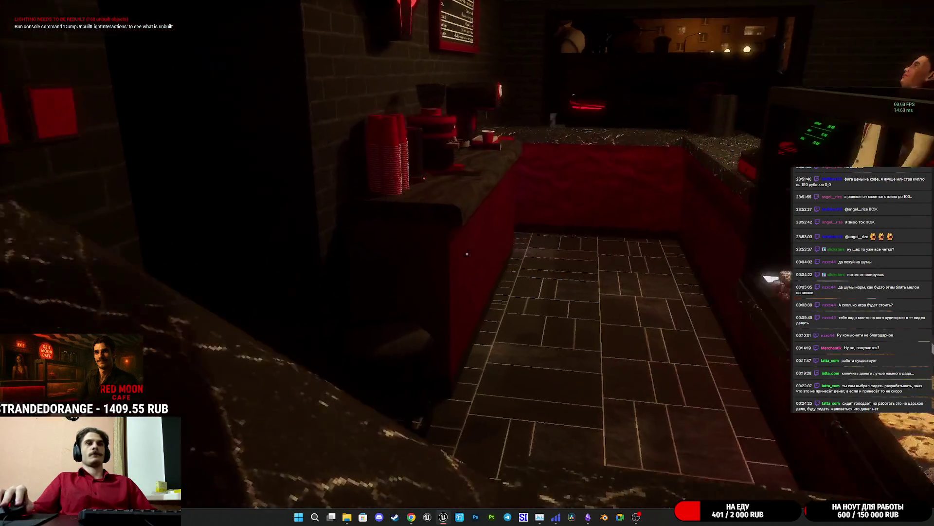
pyautogui.press('w')
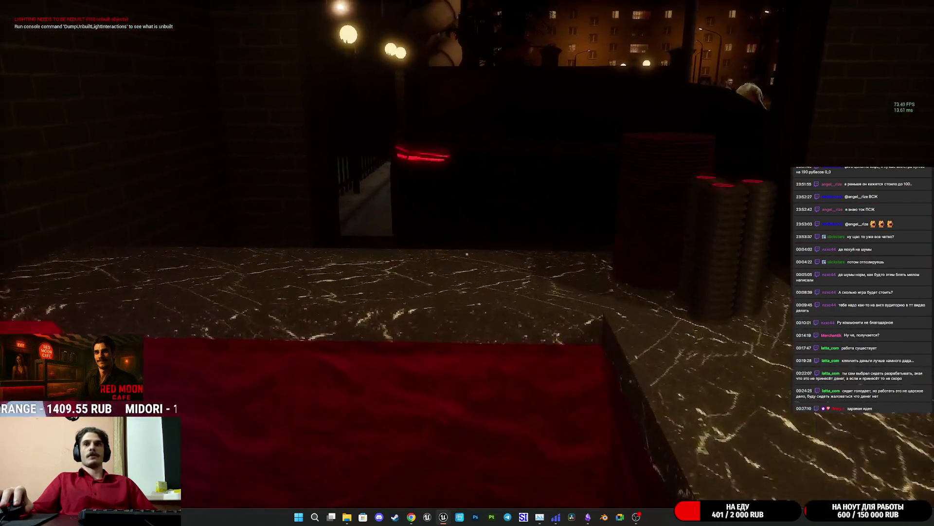
pyautogui.press('w')
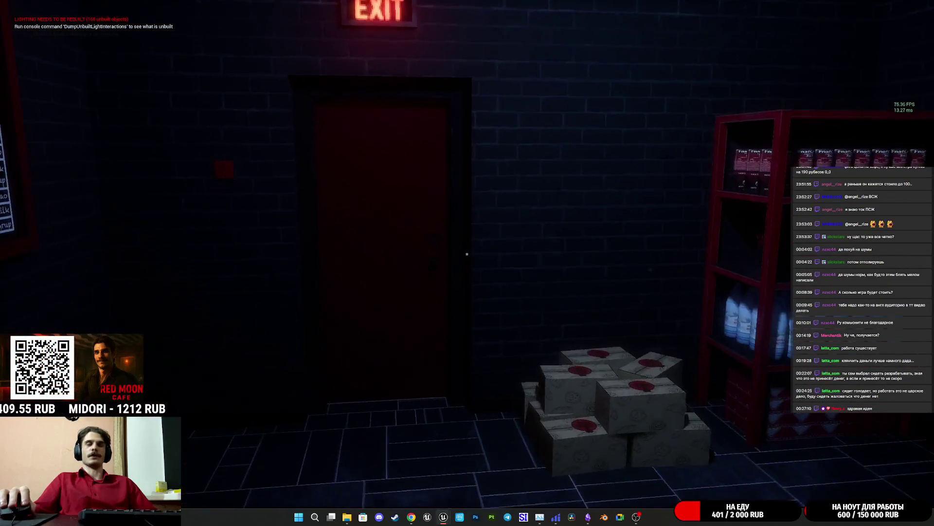
pyautogui.press('w')
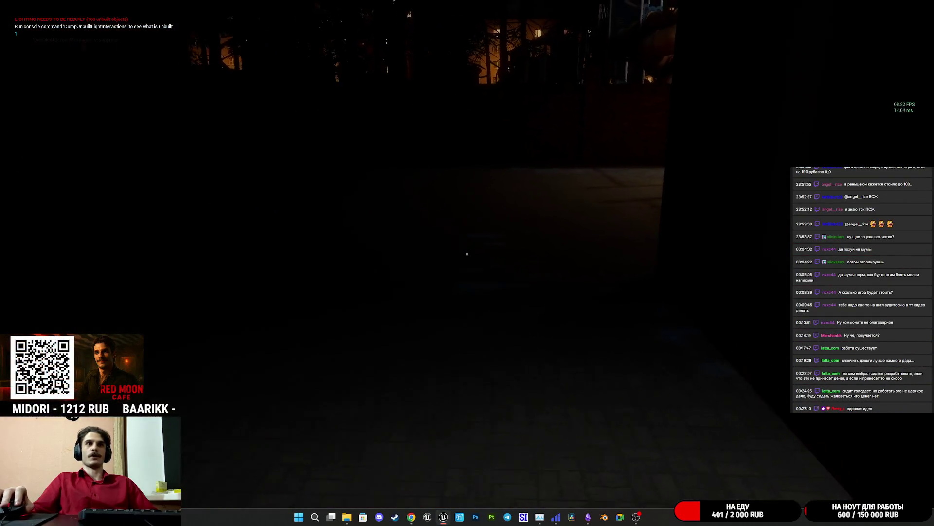
pyautogui.press('w')
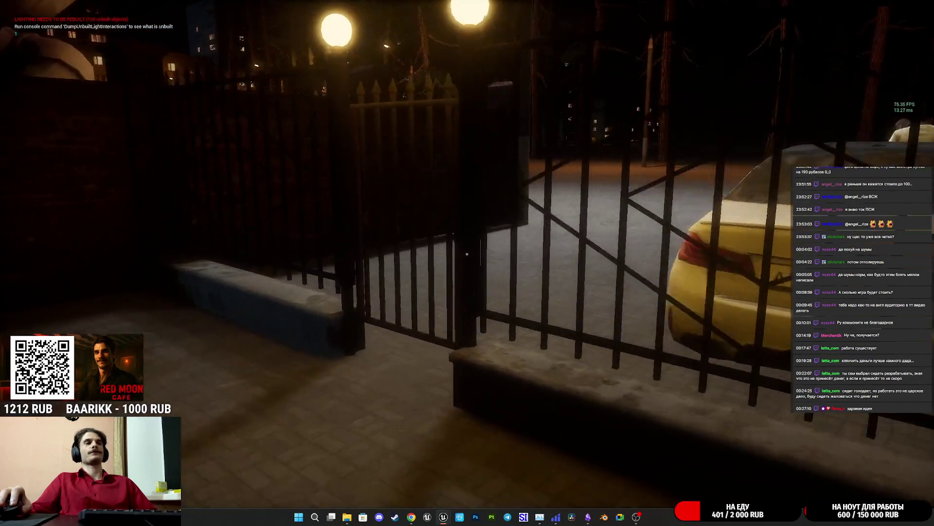
pyautogui.press('w')
pyautogui.press('w')
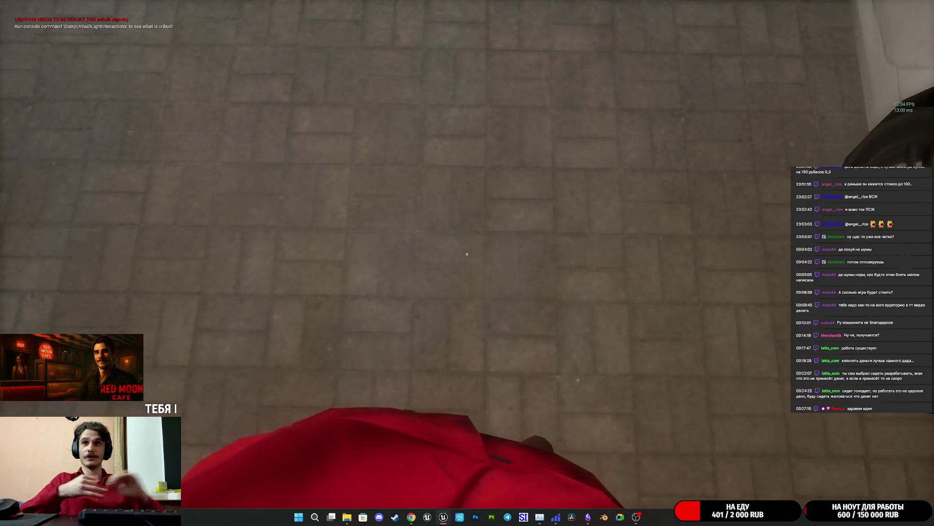
pyautogui.moveTo(467, 254)
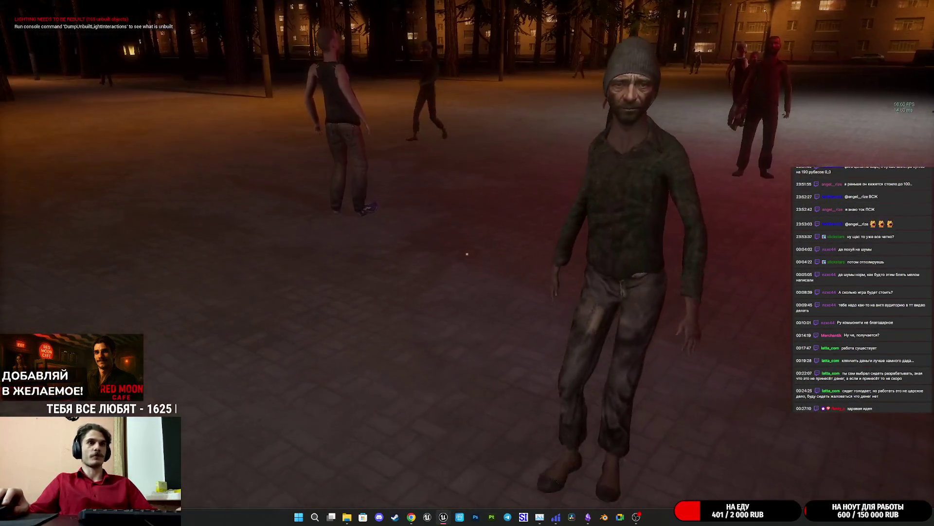
pyautogui.click(467, 254)
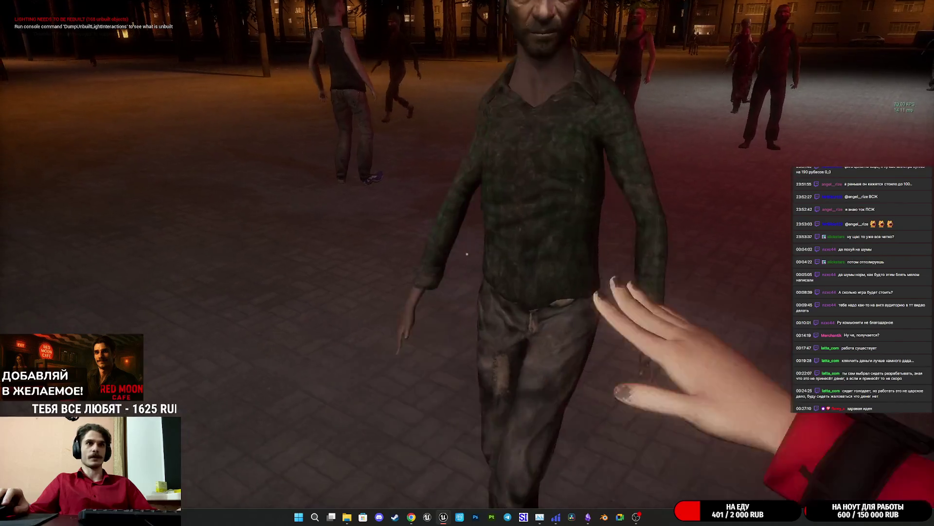
pyautogui.moveTo(467, 254)
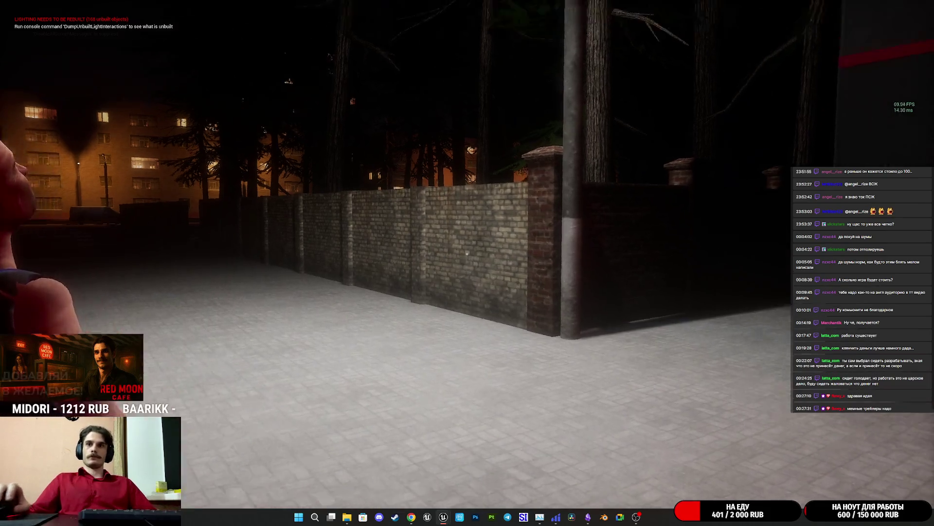
# Sit at the red table, face the COFFEE PREPARATION board, then stop play and restore the full editor
pyautogui.press('w')
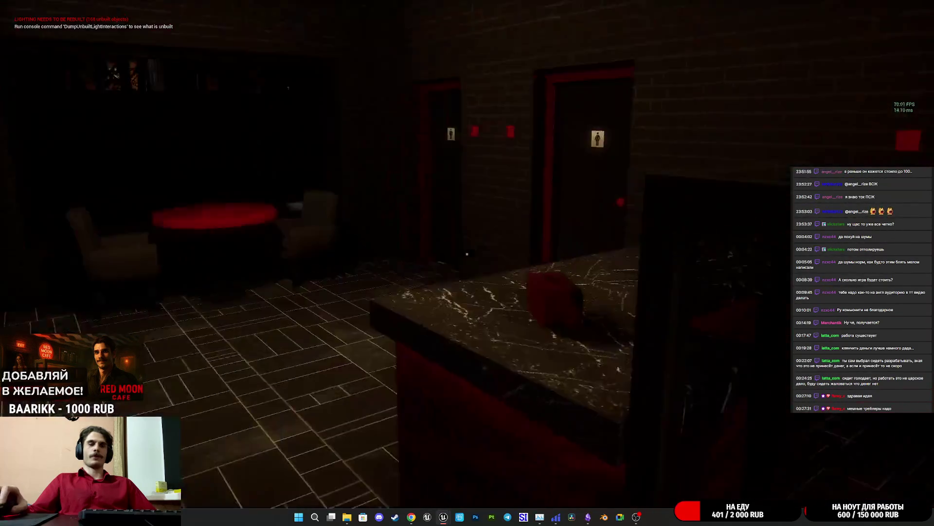
pyautogui.press('e')
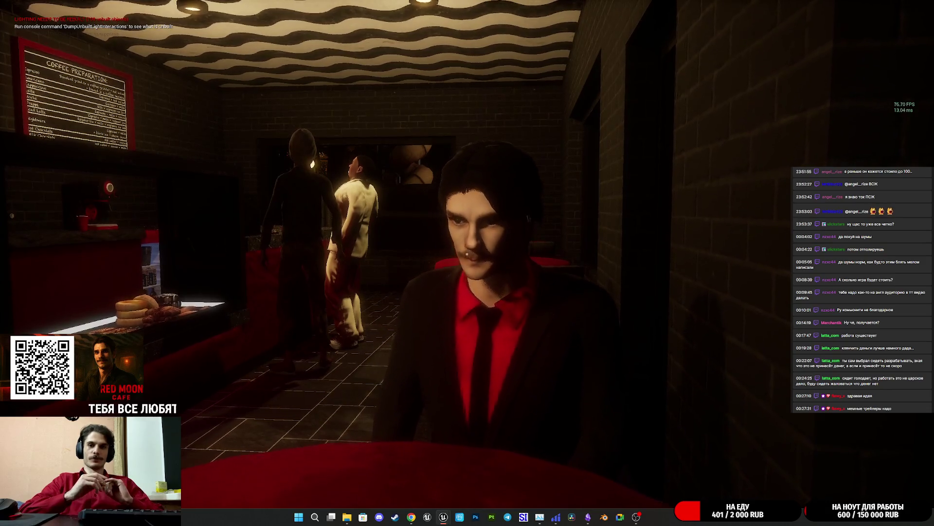
pyautogui.press('e')
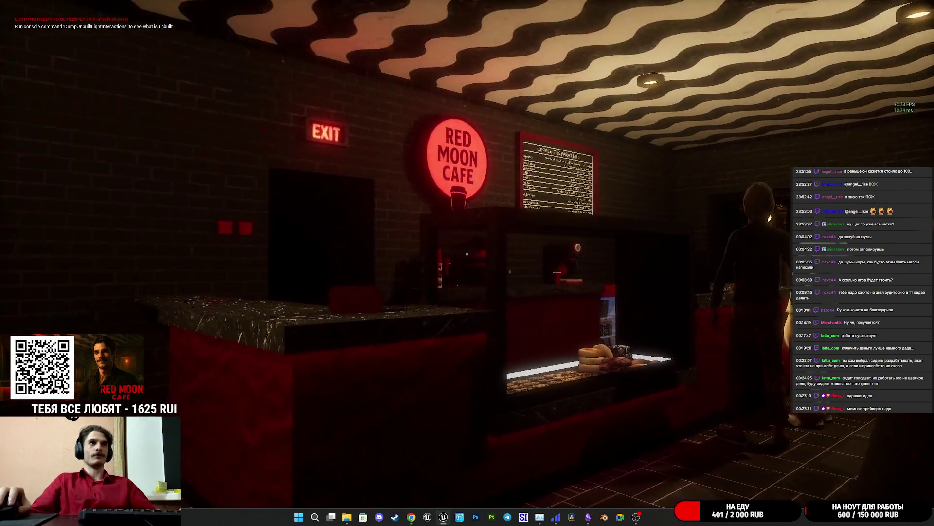
pyautogui.press('w')
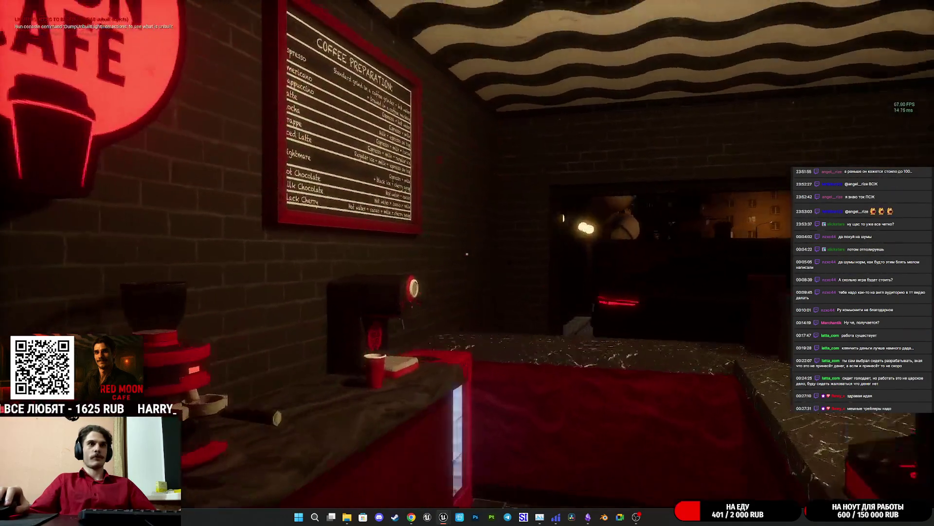
pyautogui.press('w')
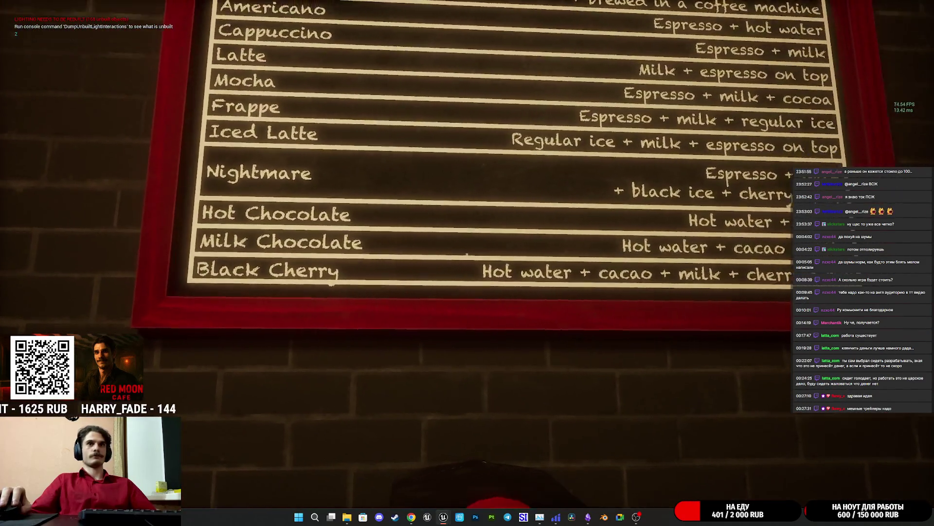
pyautogui.press('a')
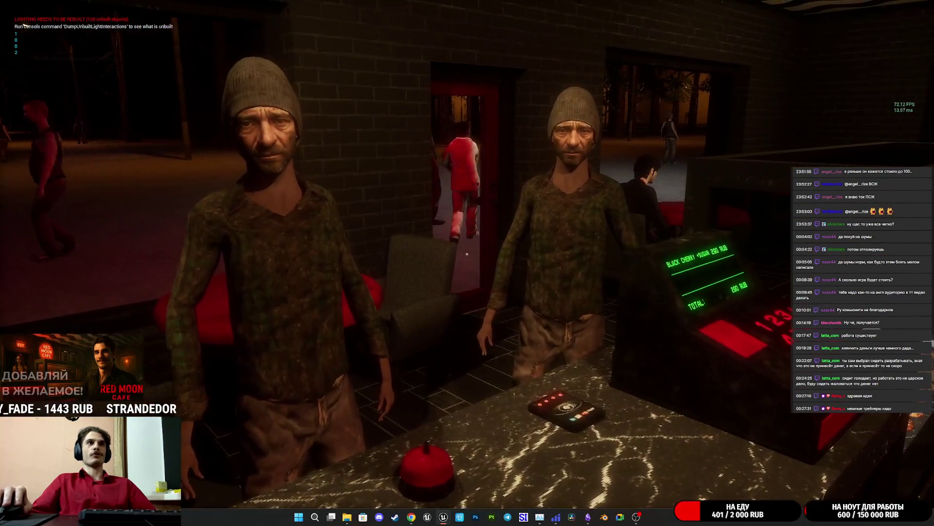
pyautogui.press('s')
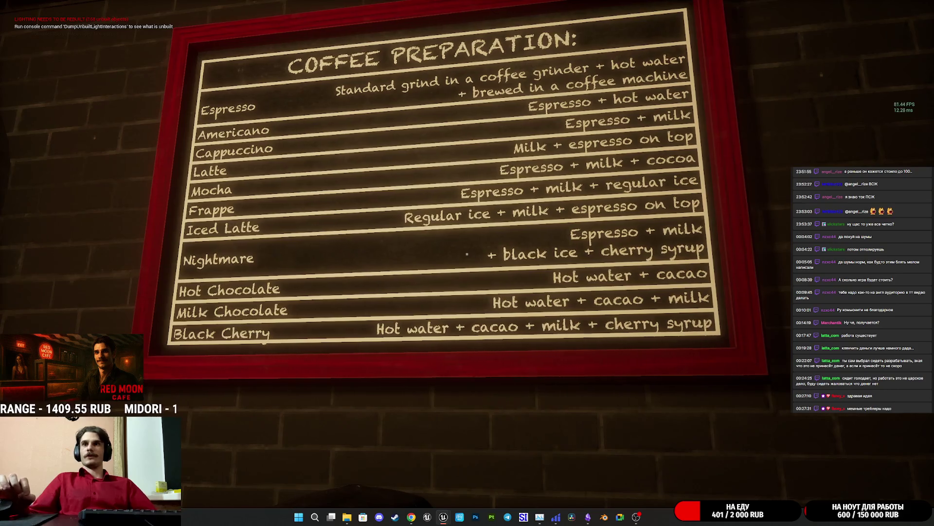
pyautogui.press('F8')
pyautogui.press('F11')
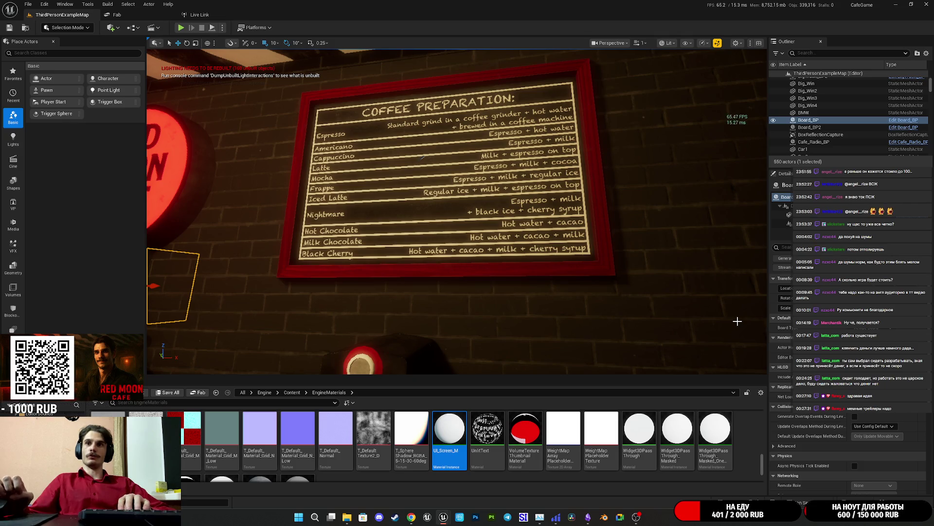
# Frame Board_BP, fly through the cafe and street, and brighten the viewport display
pyautogui.moveTo(738, 321); pyautogui.dragTo(525, 259)
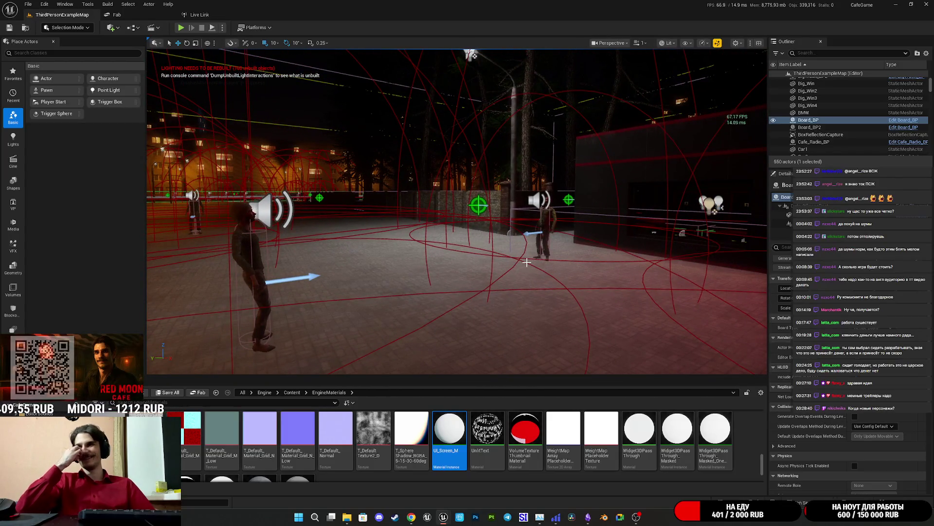
pyautogui.press('f')
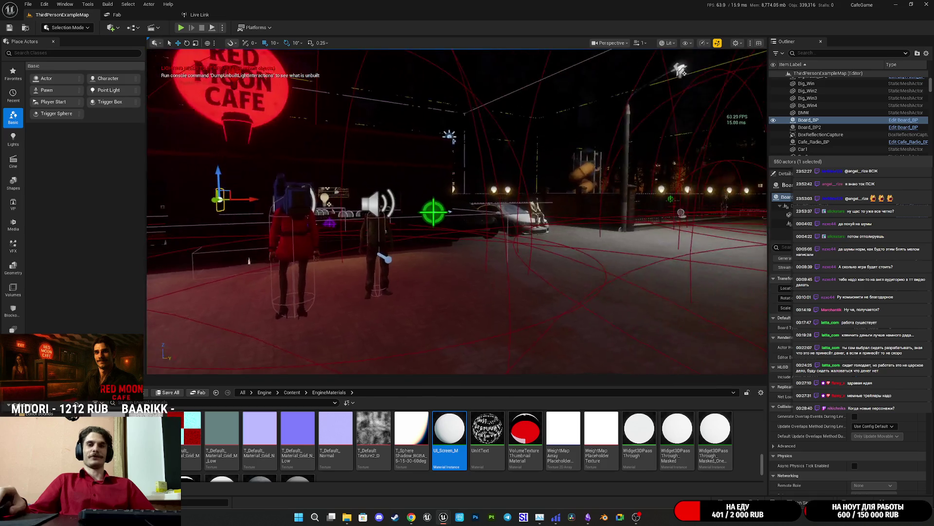
pyautogui.press('w')
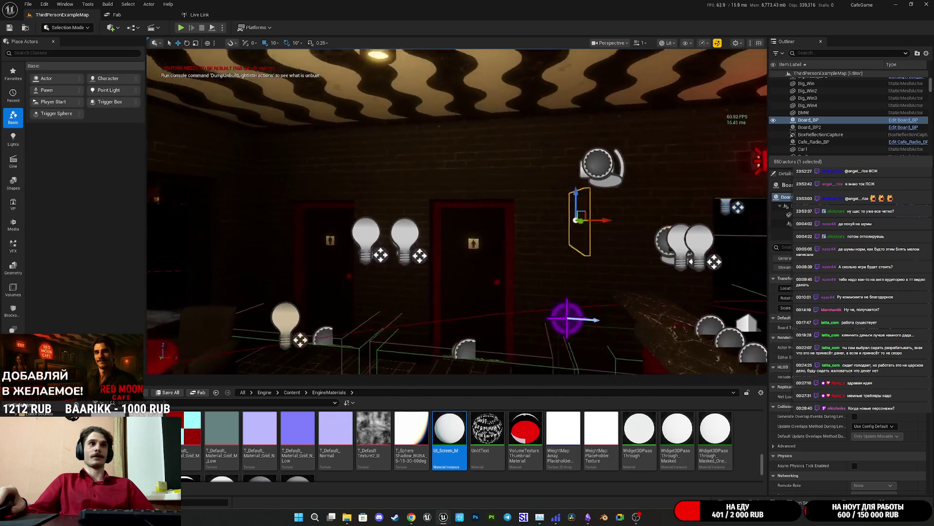
pyautogui.press('w')
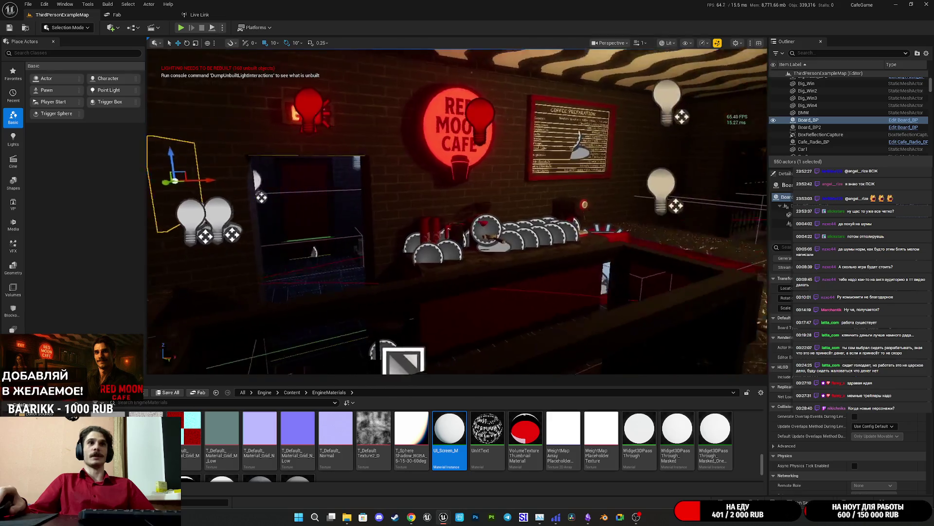
pyautogui.press('w')
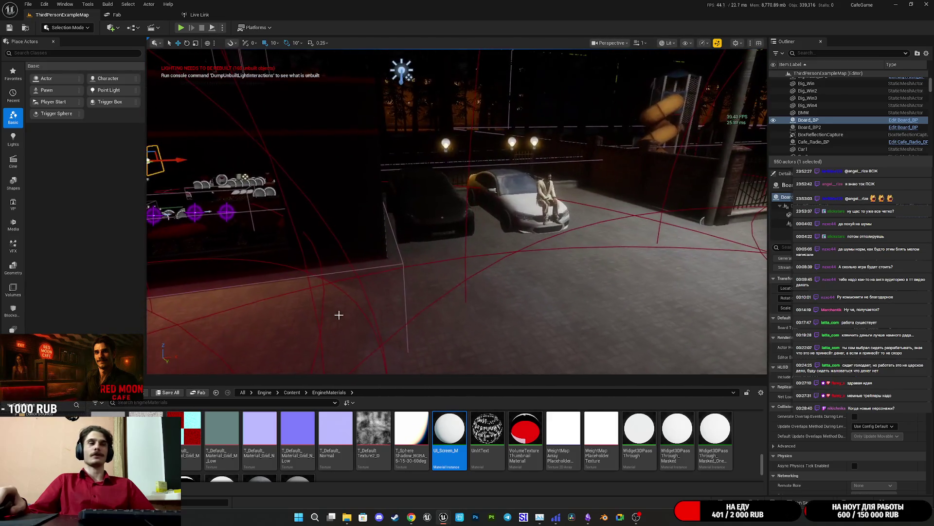
pyautogui.press('w')
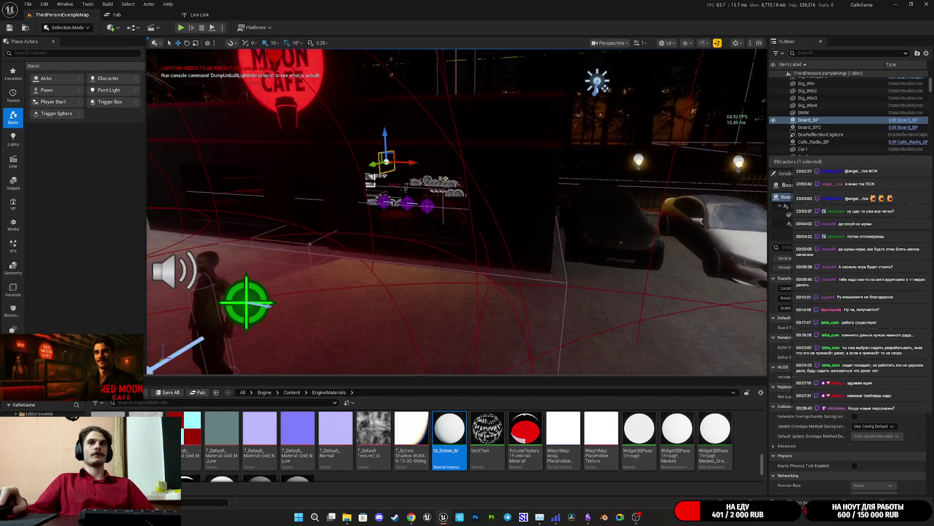
pyautogui.press('w')
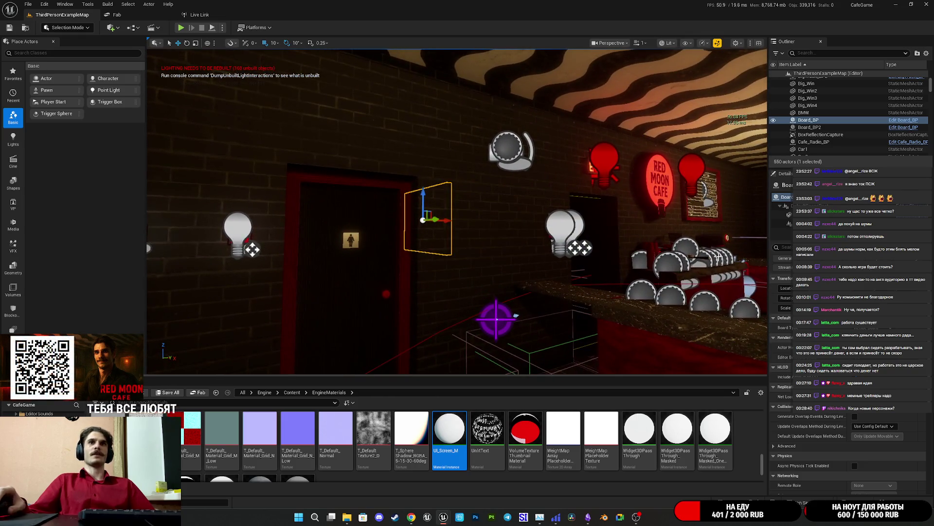
pyautogui.click(718, 44)
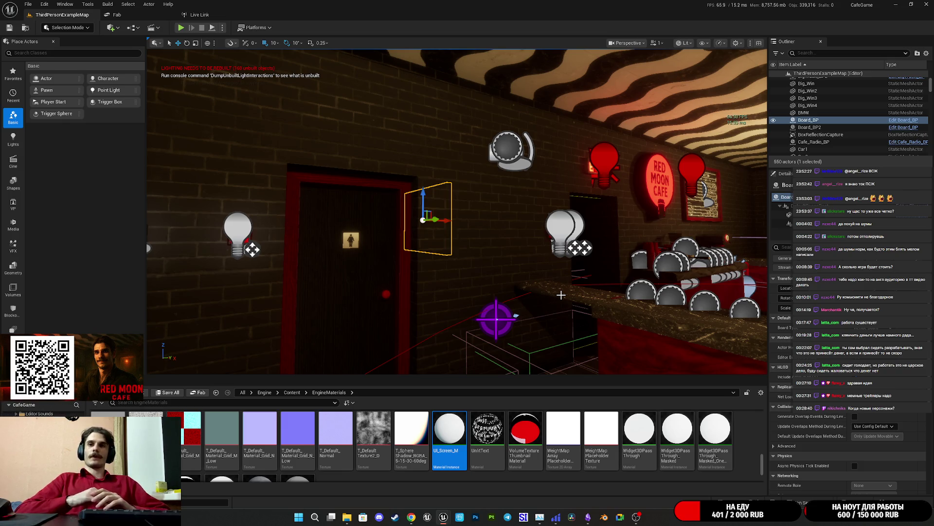
# Fly past the car to the playground fence, then switch to the Twitch dashboard in Chrome
pyautogui.press('w')
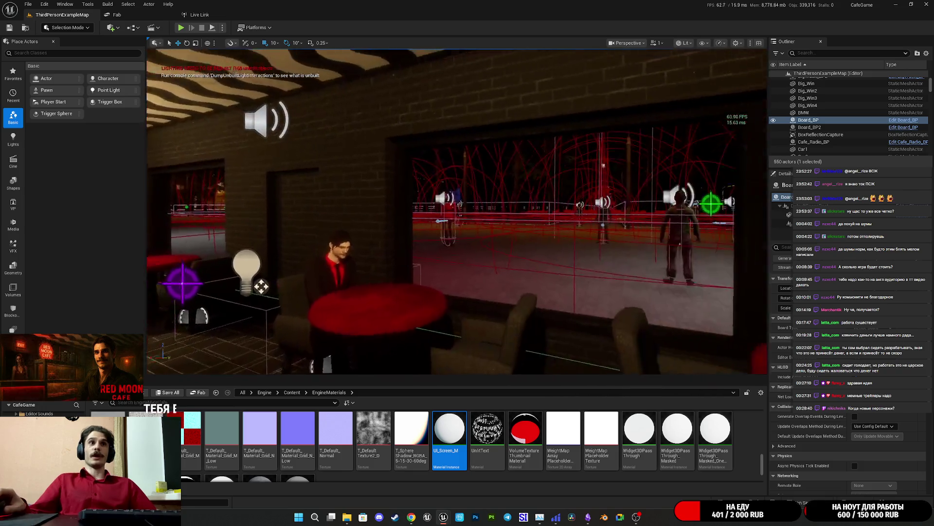
pyautogui.press('w')
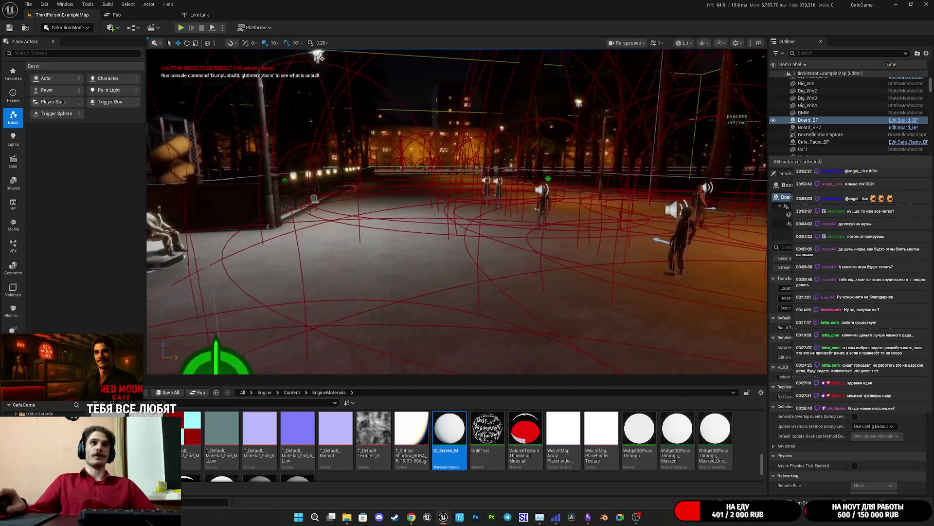
pyautogui.press('w')
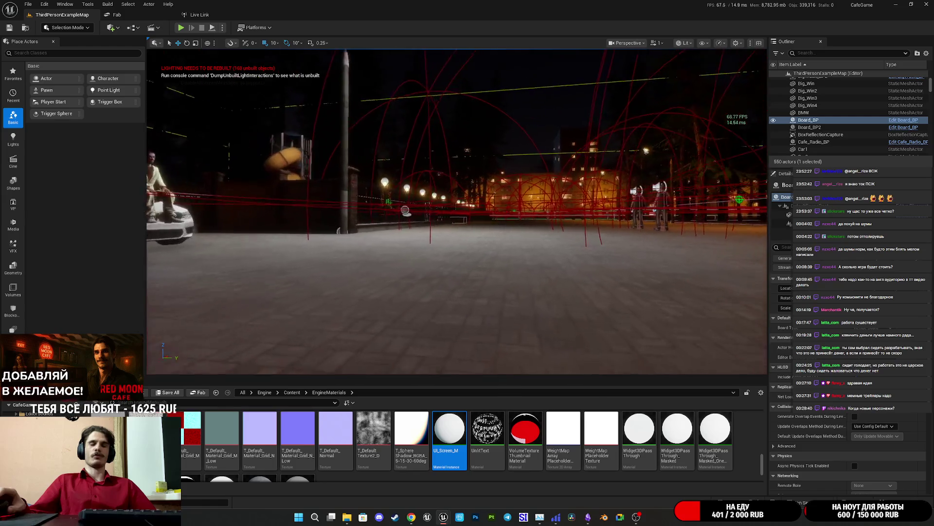
pyautogui.press('w')
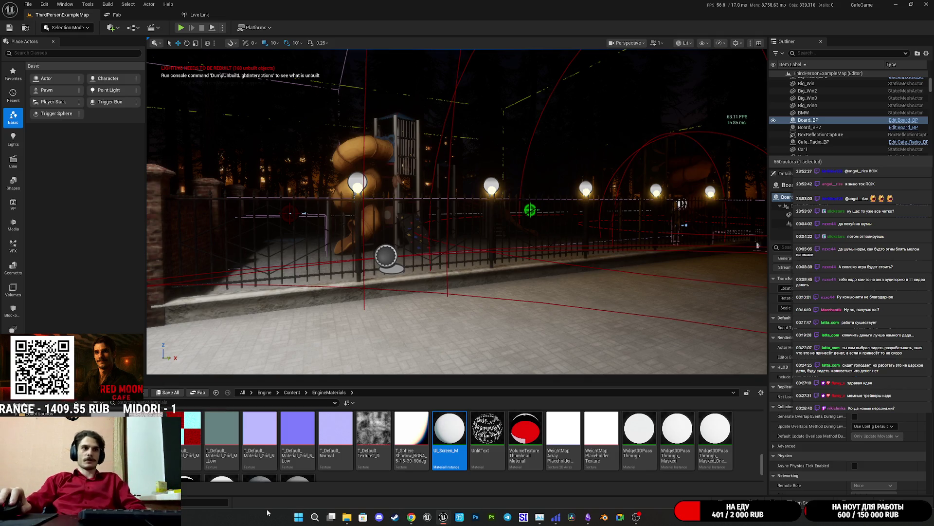
pyautogui.click(418, 517)
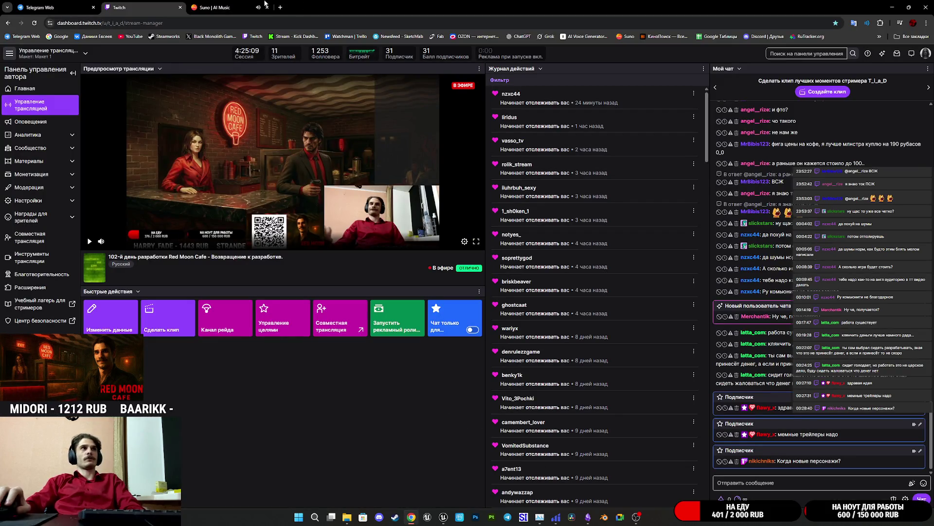
pyautogui.click(236, 6)
pyautogui.click(143, 2)
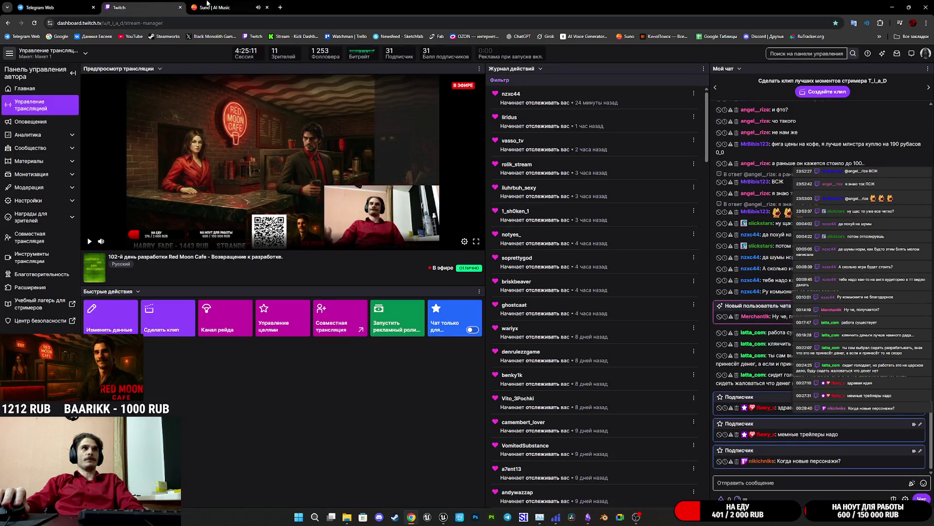
pyautogui.moveTo(232, 4)
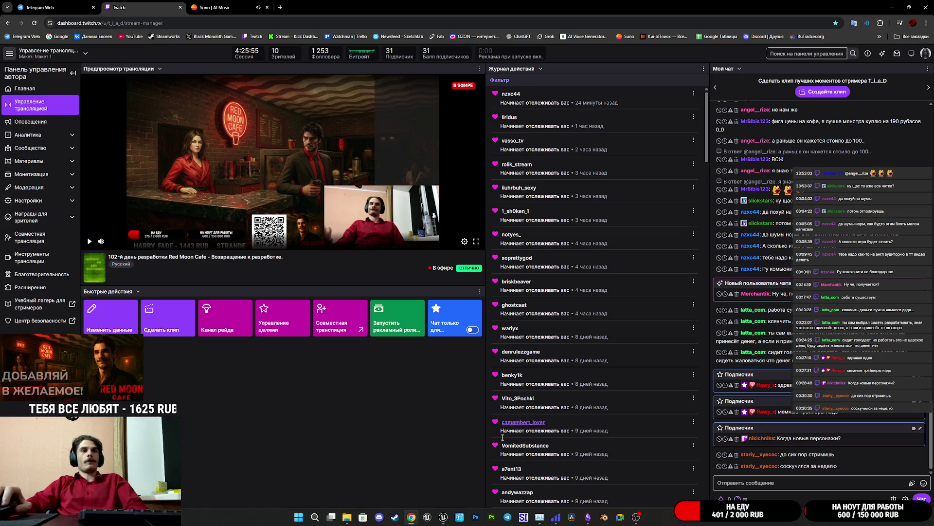
pyautogui.moveTo(444, 518)
pyautogui.click(462, 466)
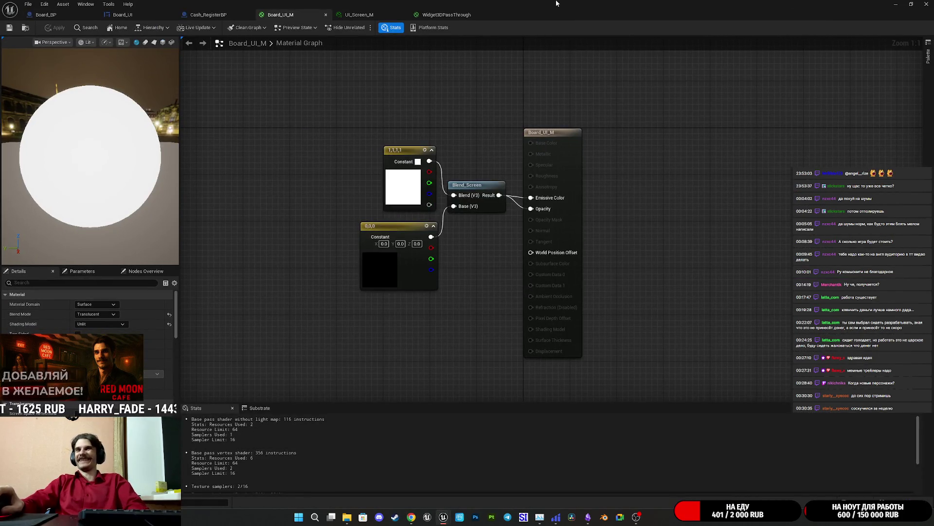
# Look through the UI_Screen_M, Widget3DPassThrough, Board_UI_M, Cash_RegisterBP, Board_UI and Board_BP asset editors
pyautogui.click(379, 14)
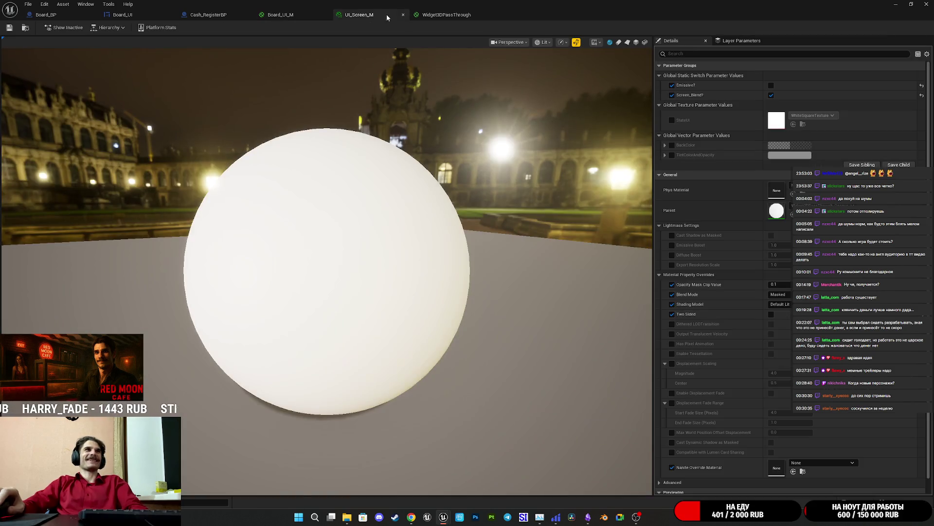
pyautogui.click(443, 15)
pyautogui.click(294, 15)
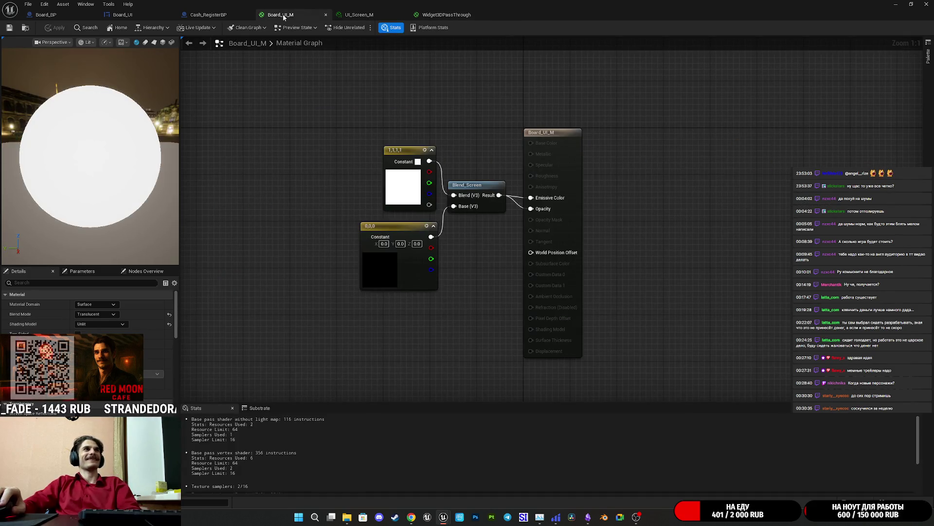
pyautogui.click(209, 14)
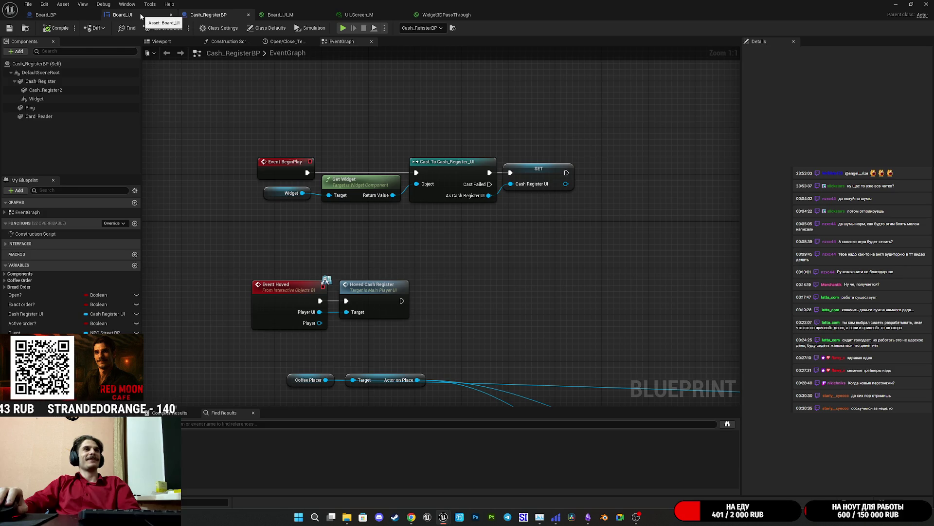
pyautogui.click(139, 13)
pyautogui.click(69, 17)
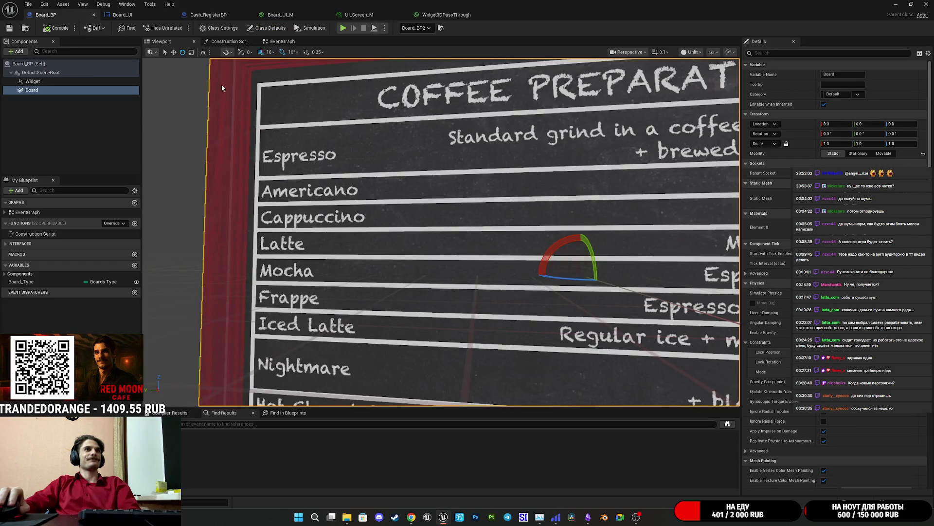
# Return to the level editor and set the Content Browser to the project's Content folder
pyautogui.hotkey('alt', 'Tab')
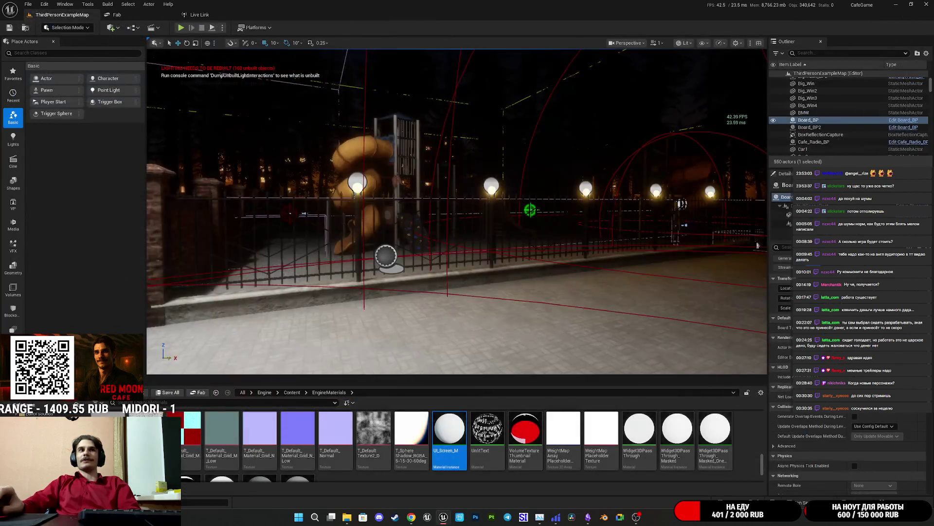
pyautogui.click(244, 393)
pyautogui.click(251, 392)
pyautogui.click(252, 400)
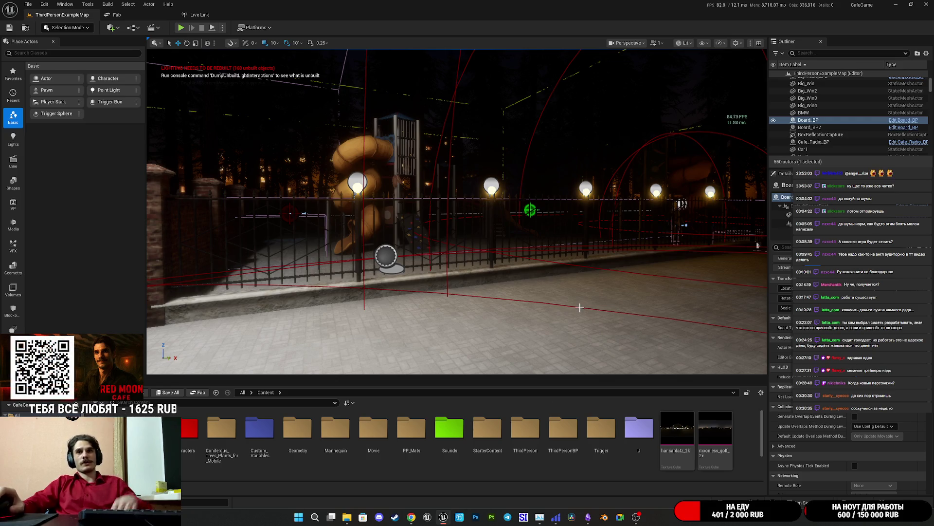
# Focus on Board_BP and fly up over the plaza toward the Red Moon Cafe sign
pyautogui.press('f')
pyautogui.moveTo(457, 209)
pyautogui.mouseDown()
pyautogui.moveTo(584, 214)
pyautogui.moveTo(640, 187)
pyautogui.moveTo(635, 173)
pyautogui.moveTo(635, 224)
pyautogui.moveTo(647, 224)
pyautogui.moveTo(659, 221)
pyautogui.moveTo(655, 190)
pyautogui.moveTo(701, 190)
pyautogui.moveTo(355, 385)
pyautogui.mouseUp()
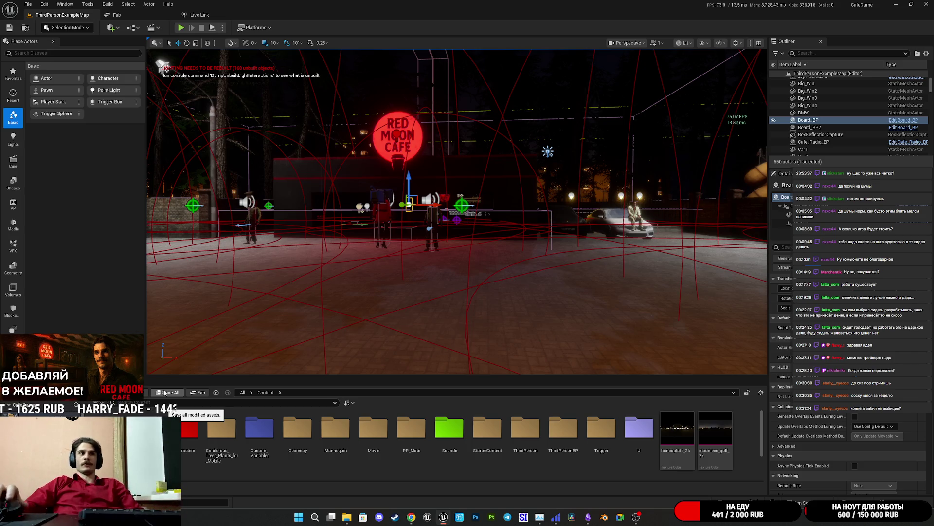
# Swing the view from the two plaza characters back toward the cafe's bar counter
pyautogui.moveTo(440, 286)
pyautogui.mouseDown()
pyautogui.moveTo(536, 287)
pyautogui.moveTo(465, 278)
pyautogui.mouseUp()
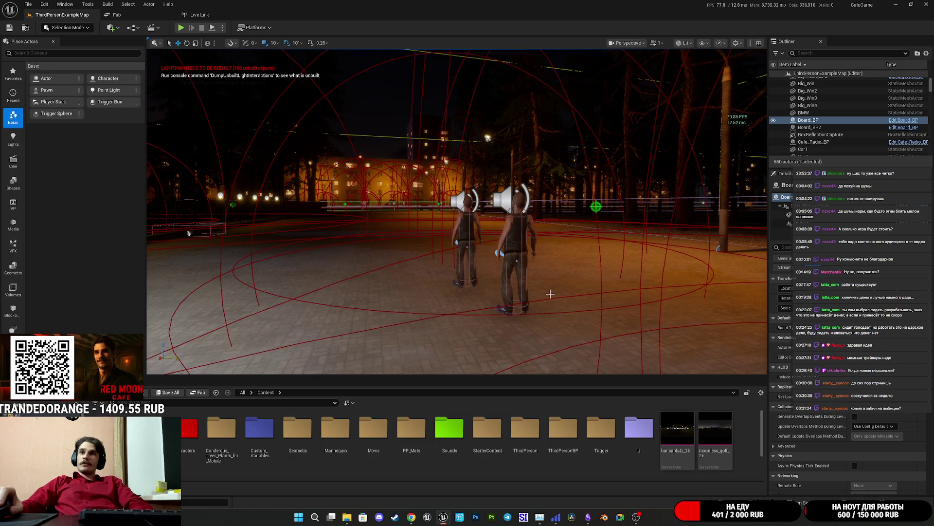
pyautogui.moveTo(563, 292)
pyautogui.mouseDown()
pyautogui.moveTo(511, 290)
pyautogui.moveTo(534, 193)
pyautogui.moveTo(545, 190)
pyautogui.mouseUp()
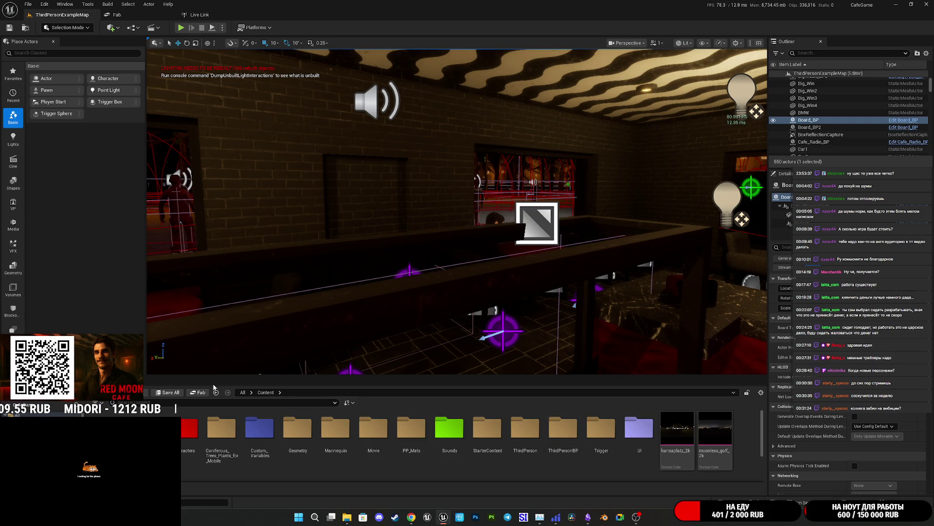
# Filter the Tools menu for 'lo' and choose Localization Dashboard
pyautogui.moveTo(412, 520)
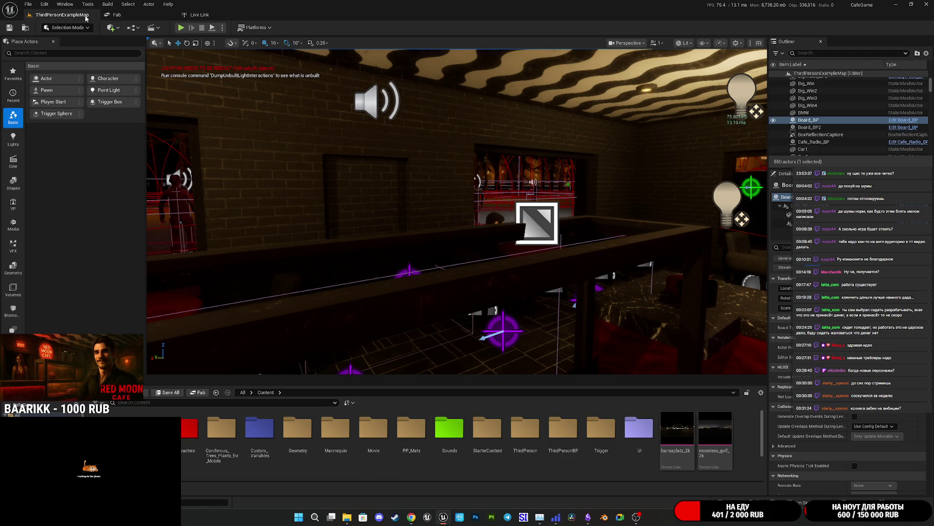
pyautogui.click(64, 4)
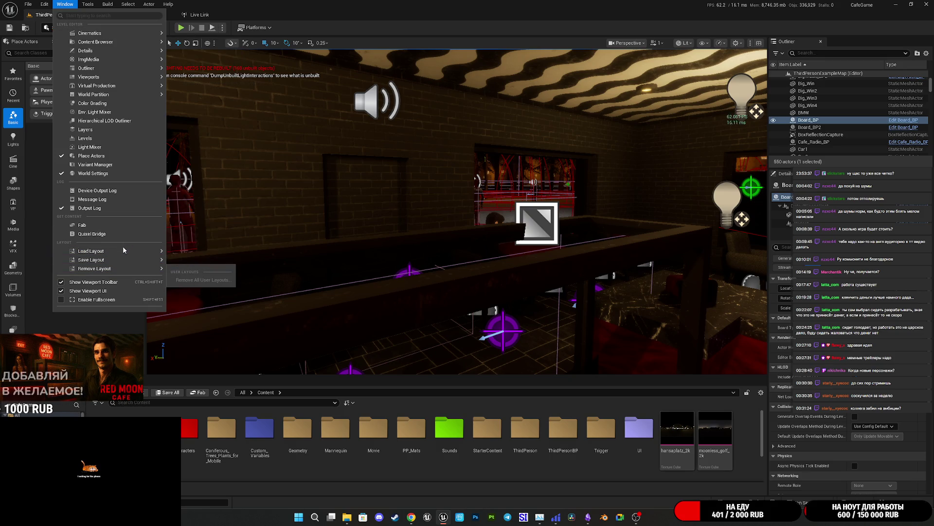
pyautogui.moveTo(45, 4)
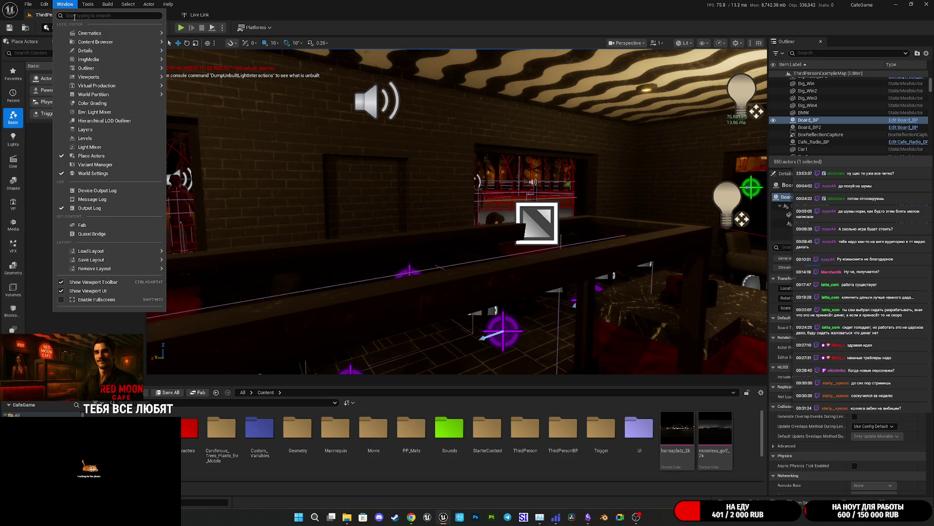
pyautogui.moveTo(80, 30)
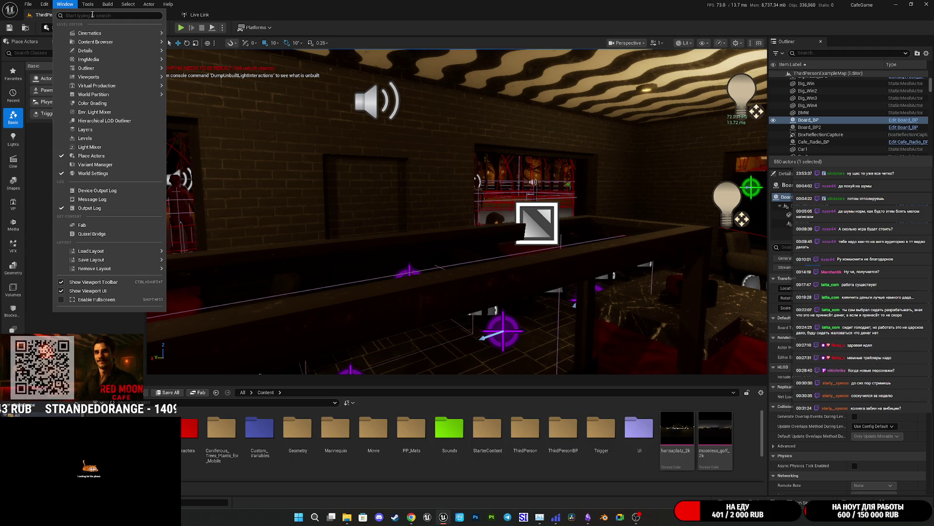
pyautogui.write('loc')
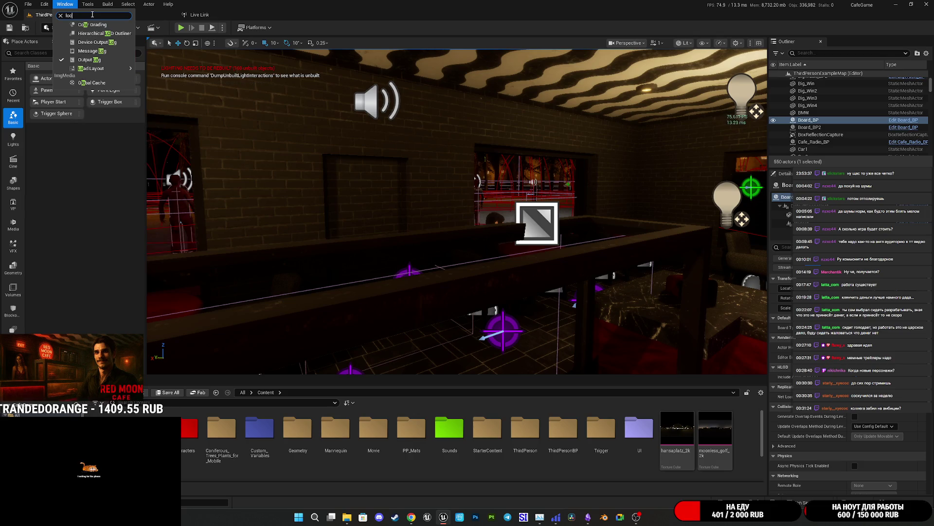
pyautogui.press('Escape')
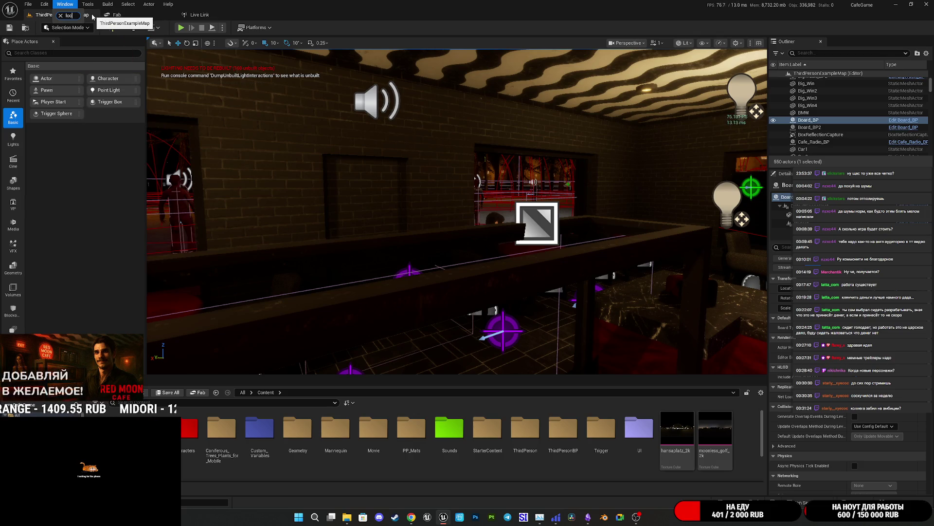
pyautogui.press('BackSpace')
pyautogui.press('BackSpace')
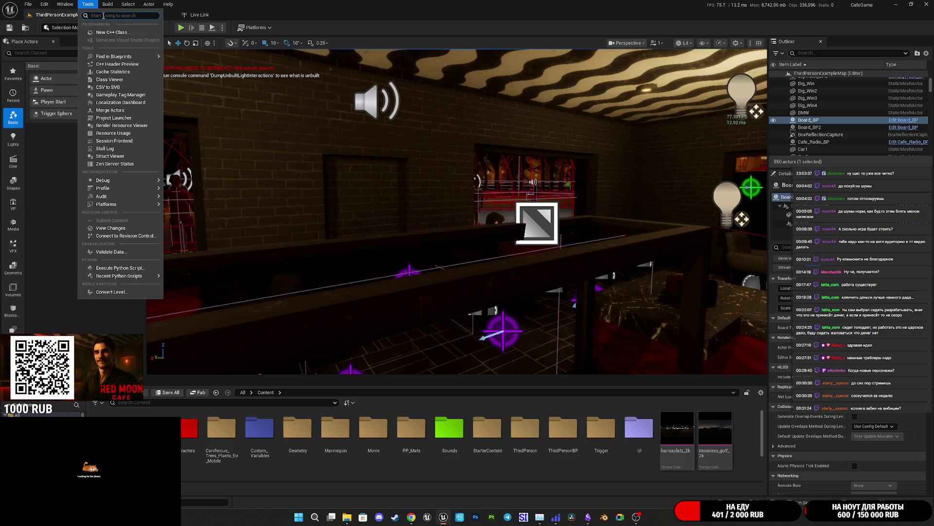
pyautogui.write('loc')
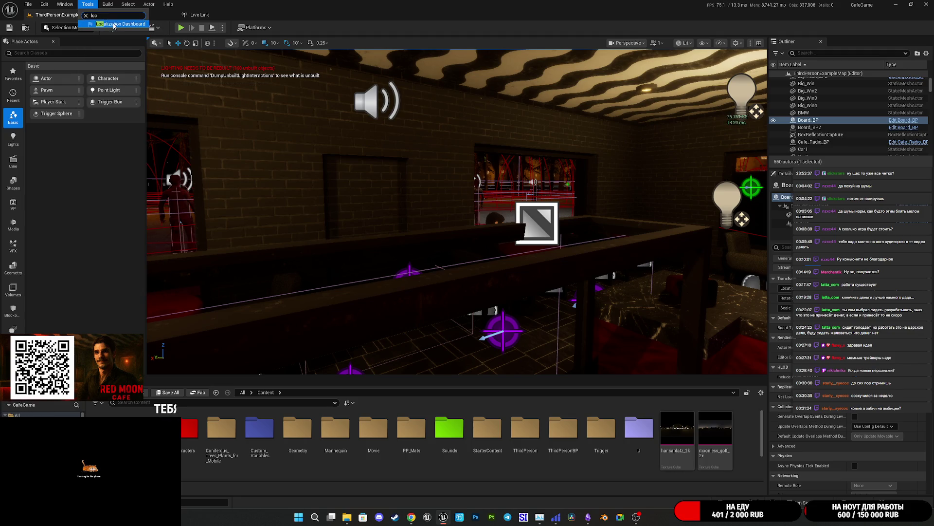
pyautogui.click(117, 24)
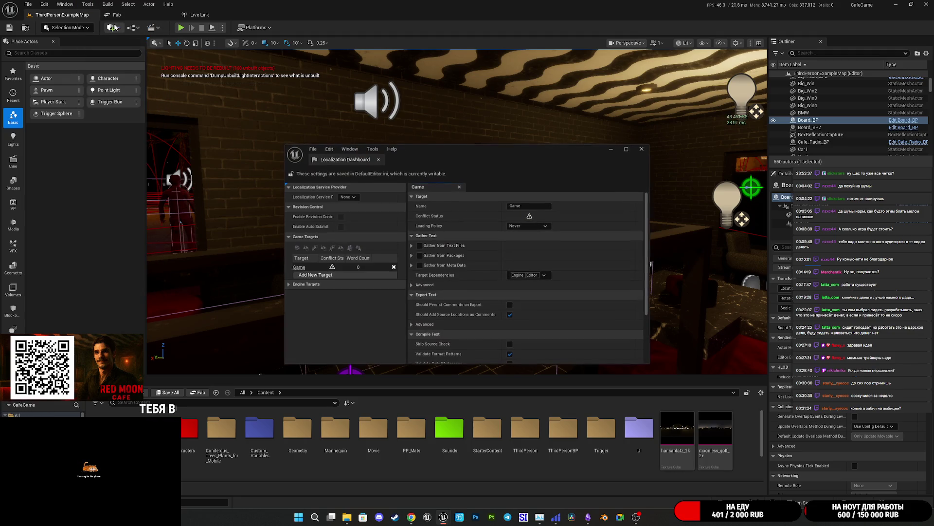
# Dock the Localization Dashboard as a full editor tab and add a NewTarget localization target
pyautogui.moveTo(344, 159)
pyautogui.mouseDown()
pyautogui.moveTo(240, 16)
pyautogui.moveTo(285, 18)
pyautogui.mouseUp()
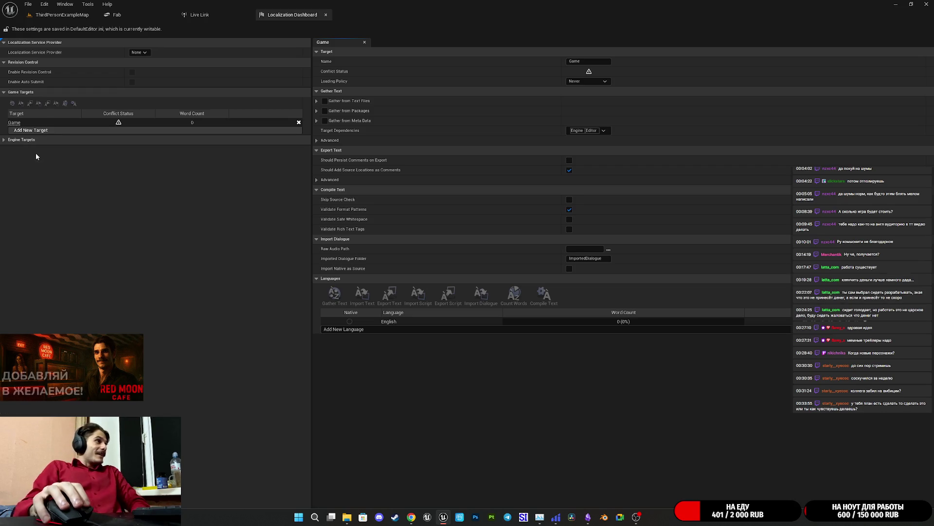
pyautogui.click(36, 130)
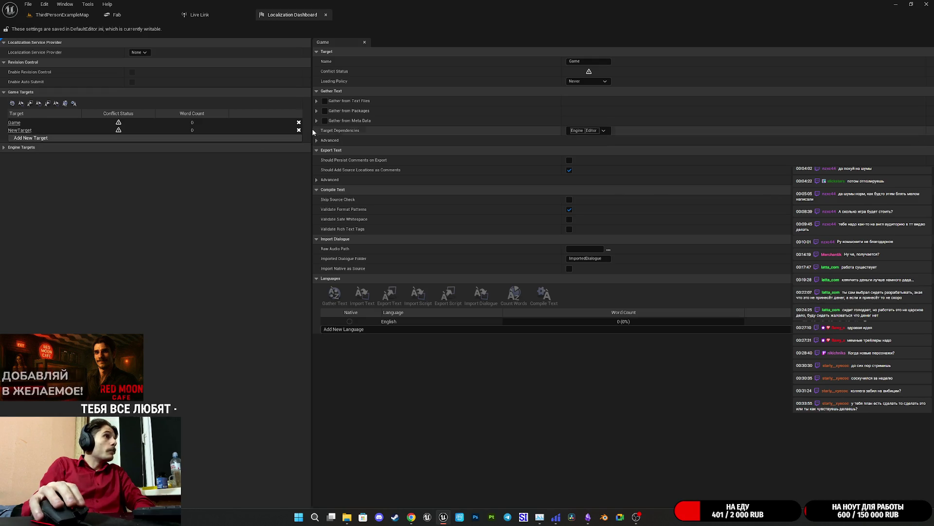
# Delete NewTarget, then add Russian to the Game target's languages via a 'Russ' search
pyautogui.click(299, 131)
pyautogui.click(523, 271)
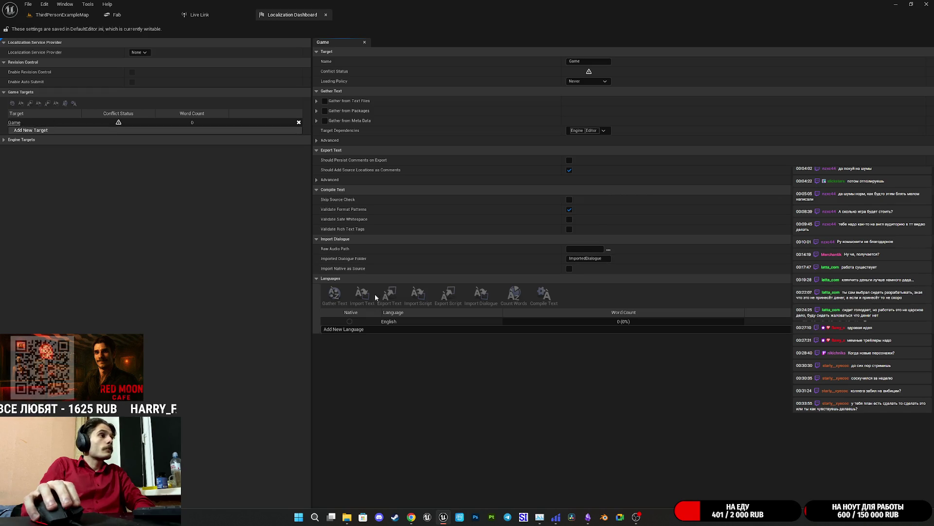
pyautogui.click(348, 330)
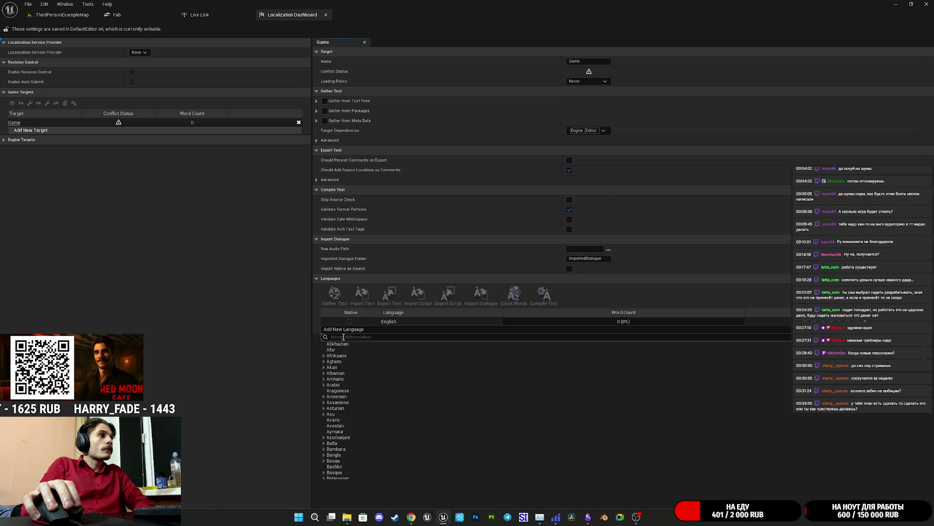
pyautogui.write('Russ')
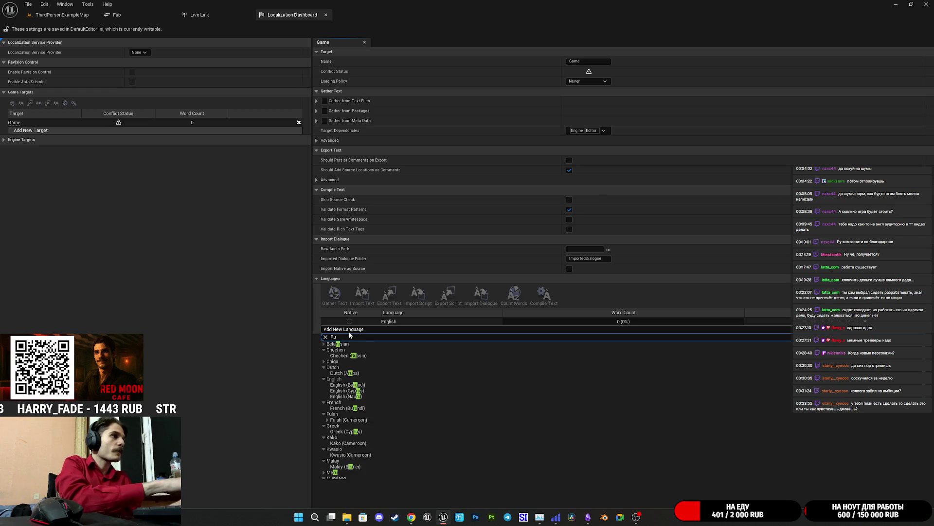
pyautogui.click(340, 367)
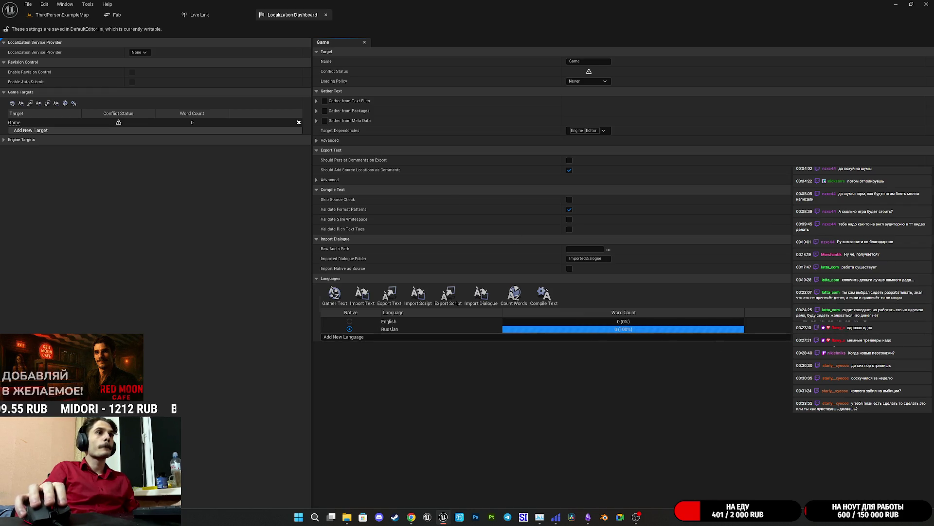
# Compile the Game target's text, close the report, start Gather Text, and switch to the browser
pyautogui.click(543, 295)
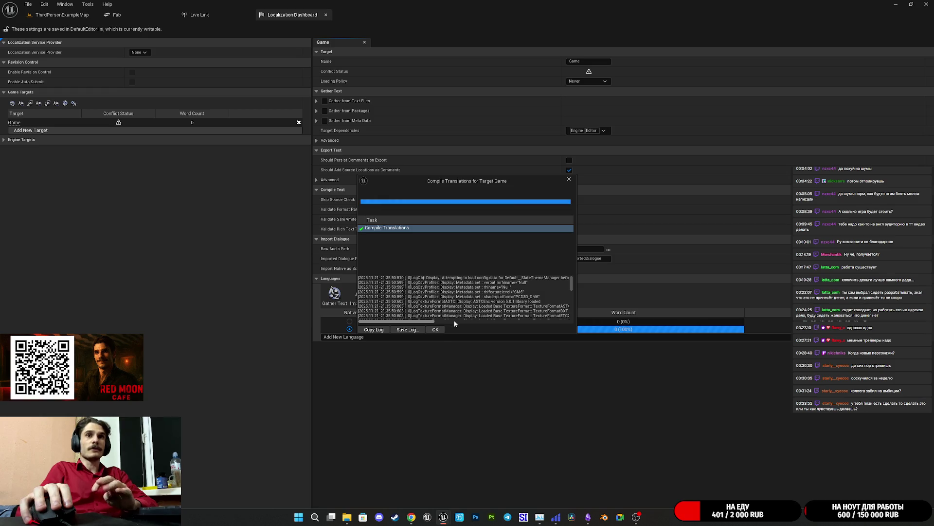
pyautogui.click(441, 329)
pyautogui.click(334, 294)
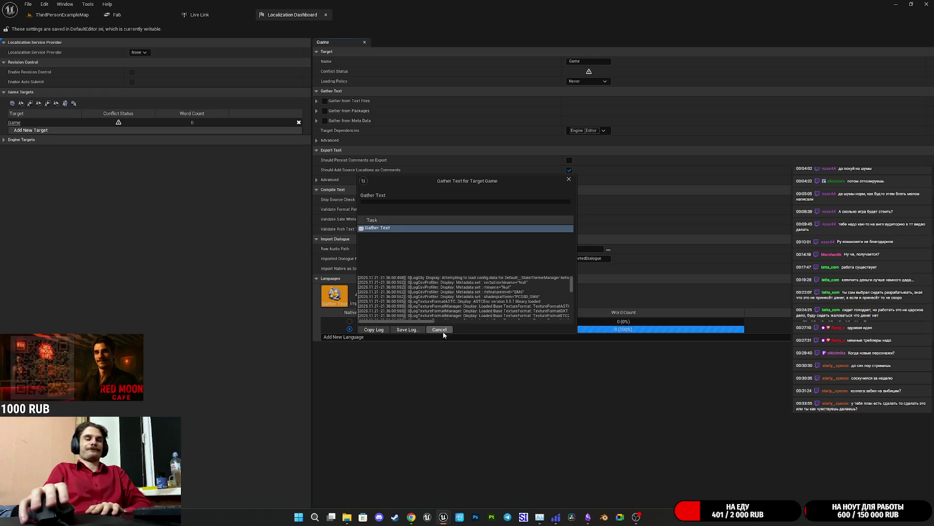
pyautogui.click(414, 519)
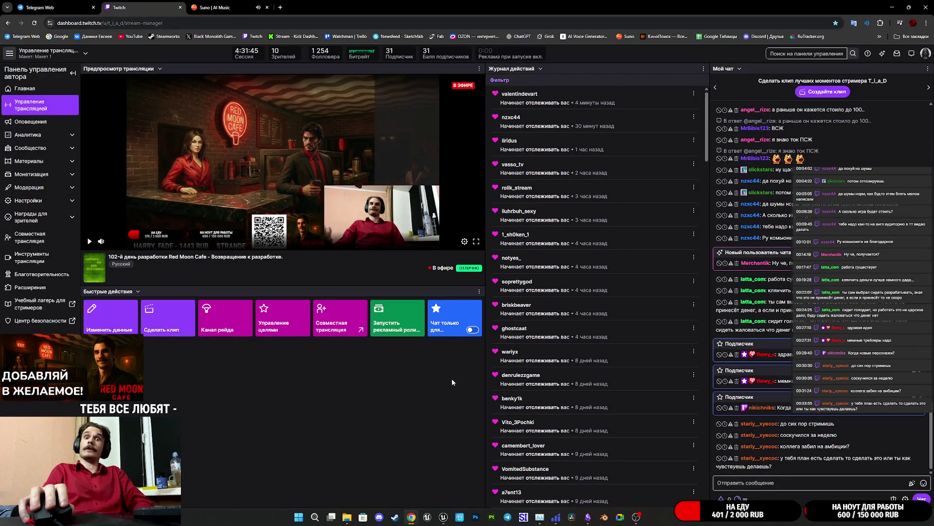
# Open the Software and Game Development category and two of its live streams in new tabs
pyautogui.middleClick(103, 272)
pyautogui.click(230, 11)
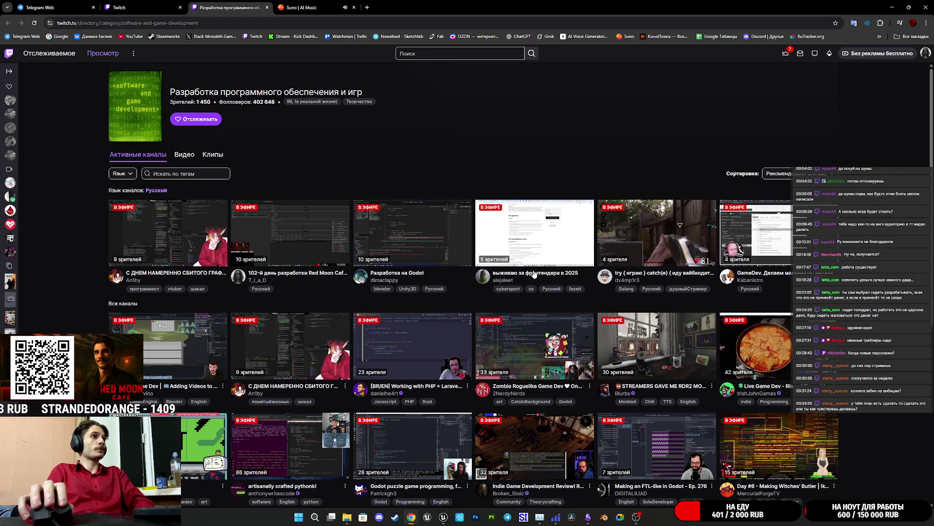
pyautogui.middleClick(432, 245)
pyautogui.middleClick(432, 244)
pyautogui.click(334, 13)
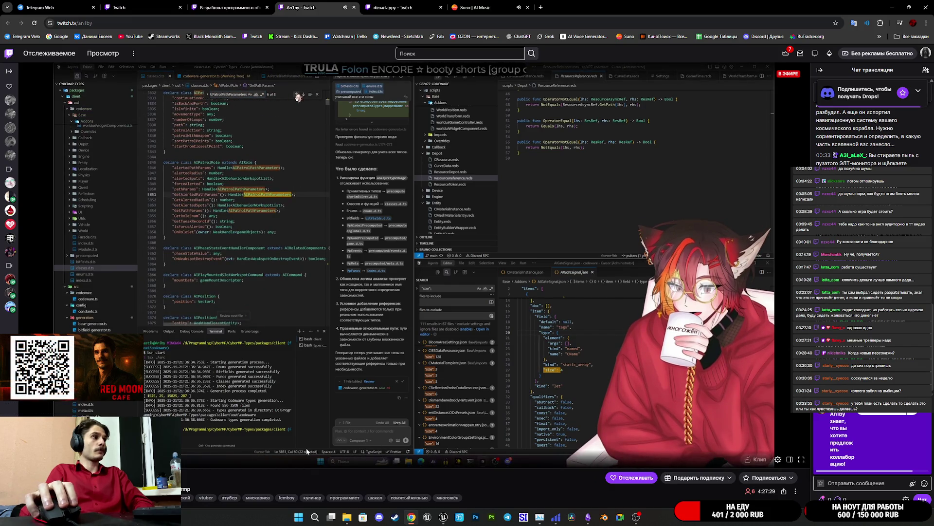
# Close both stream tabs and return to the stream manager dashboard
pyautogui.scroll(-3, 306, 469)
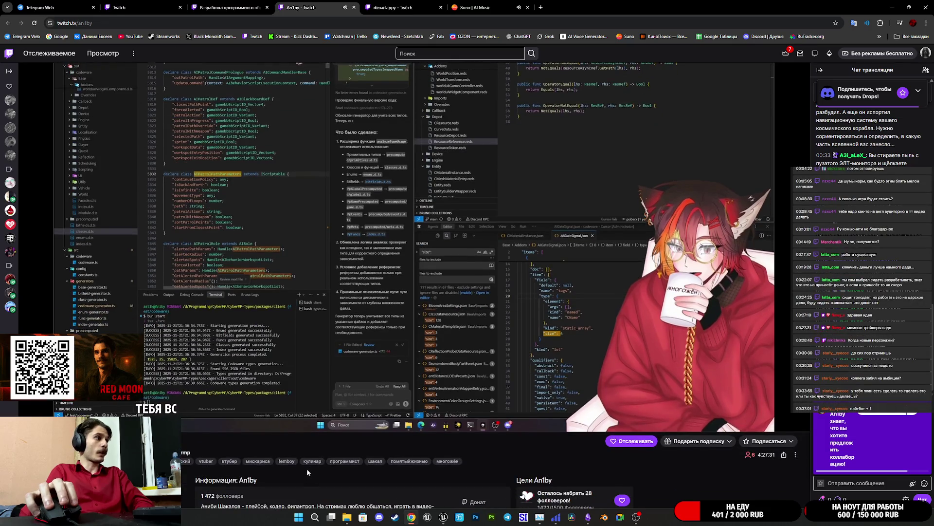
pyautogui.scroll(3, 402, 408)
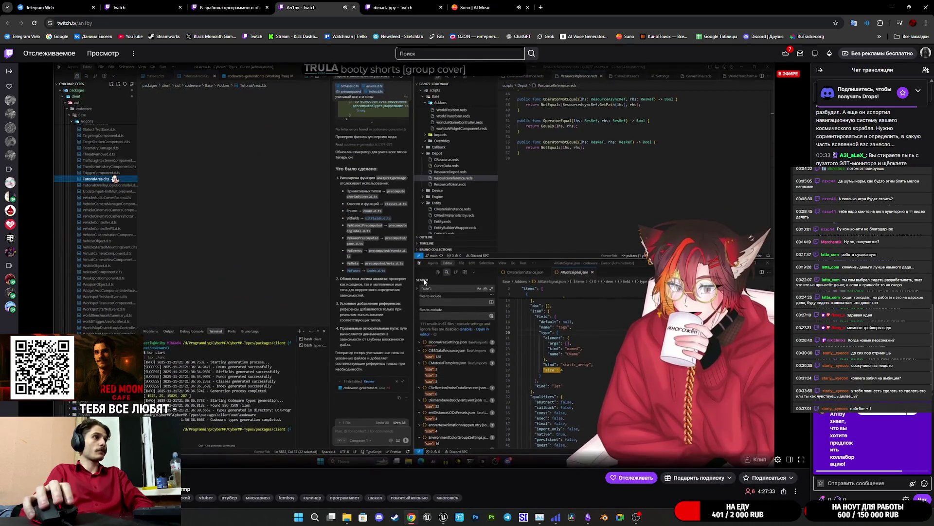
pyautogui.click(354, 7)
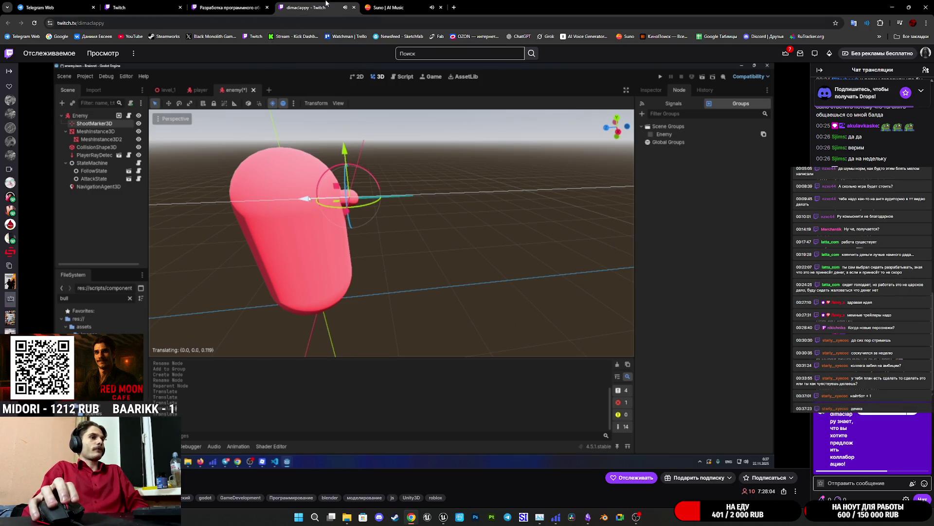
pyautogui.middleClick(326, 4)
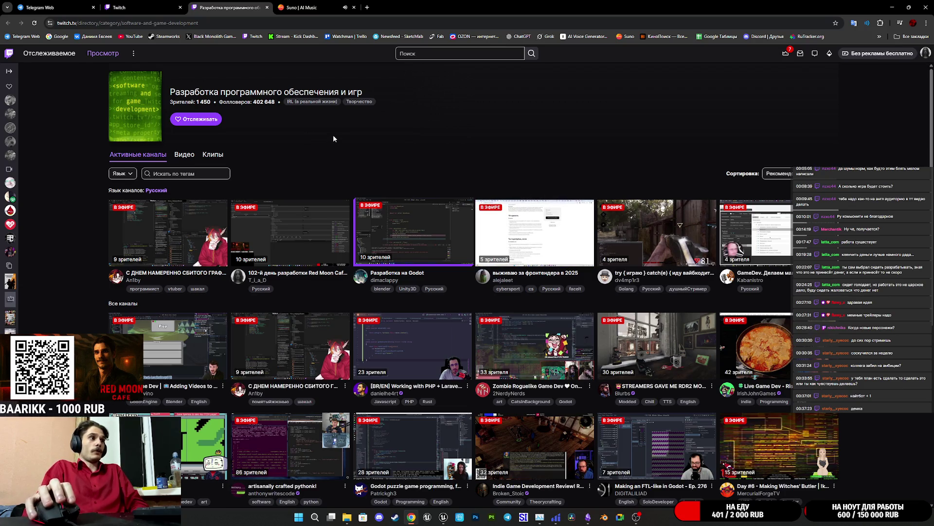
pyautogui.hotkey('ctrl', 'shift', 'Tab')
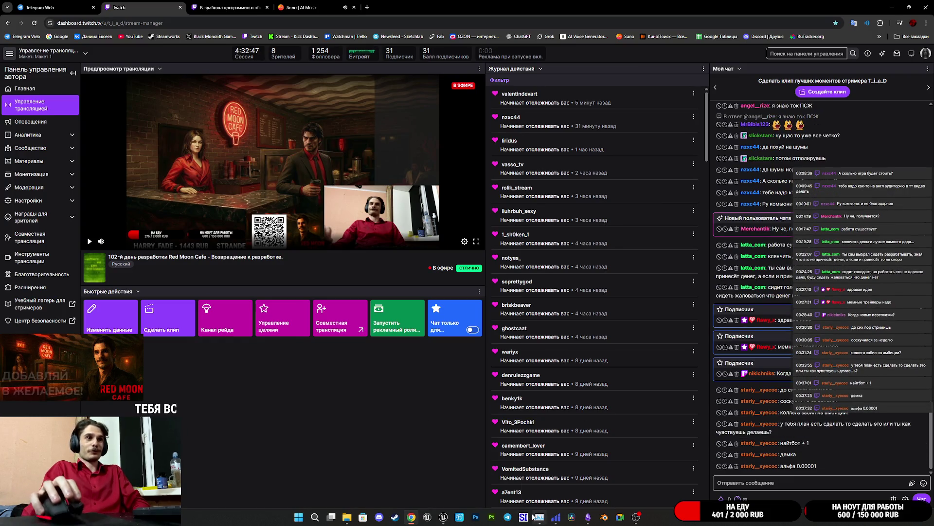
# Check Unreal's Gather Text progress by moving its dialog lower, then return to Suno in Chrome
pyautogui.moveTo(443, 517)
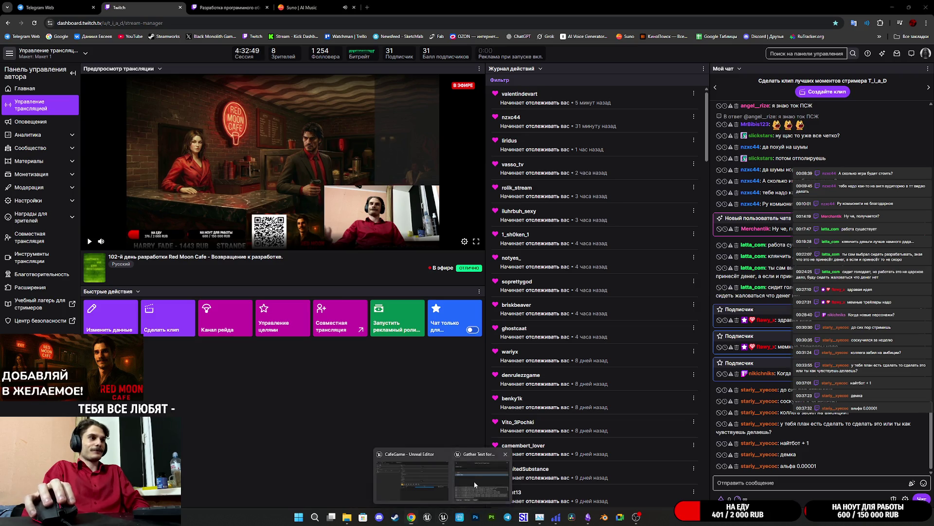
pyautogui.click(474, 480)
pyautogui.moveTo(417, 184)
pyautogui.mouseDown()
pyautogui.moveTo(468, 225)
pyautogui.moveTo(357, 256)
pyautogui.mouseUp()
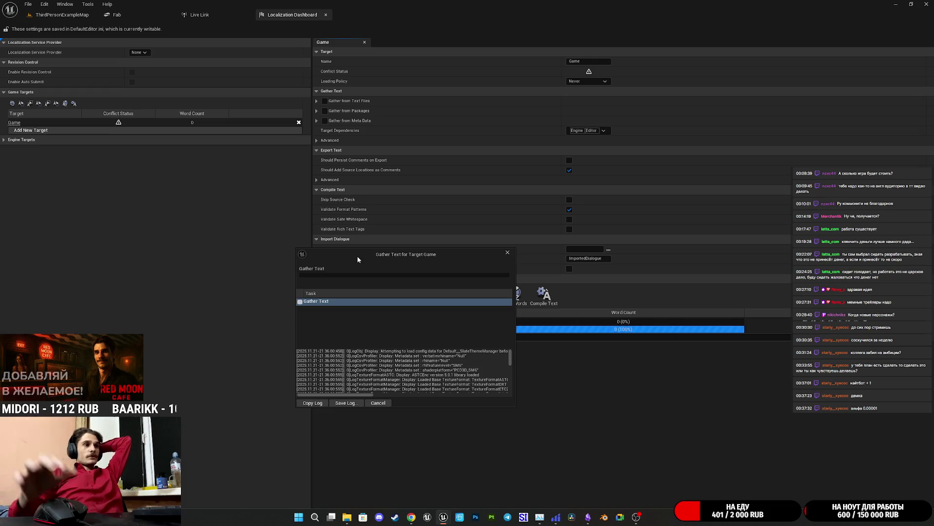
pyautogui.click(411, 516)
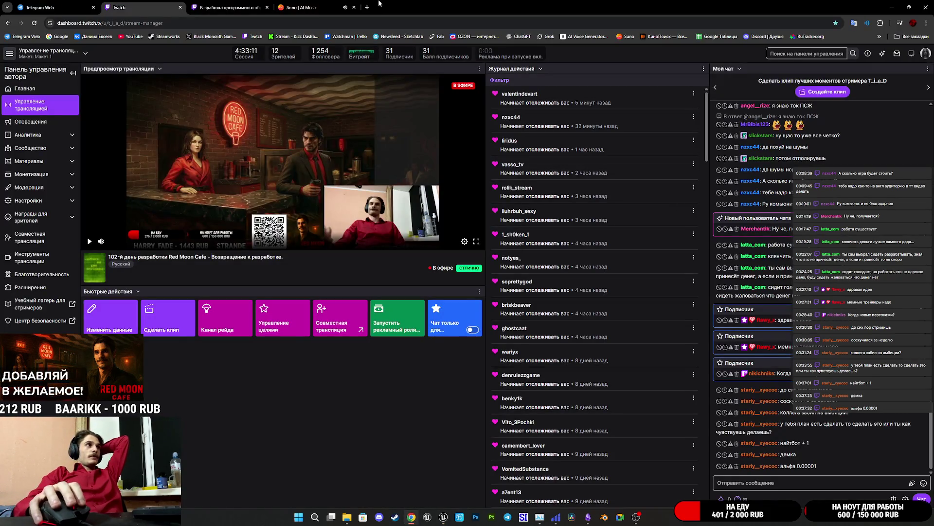
pyautogui.click(302, 7)
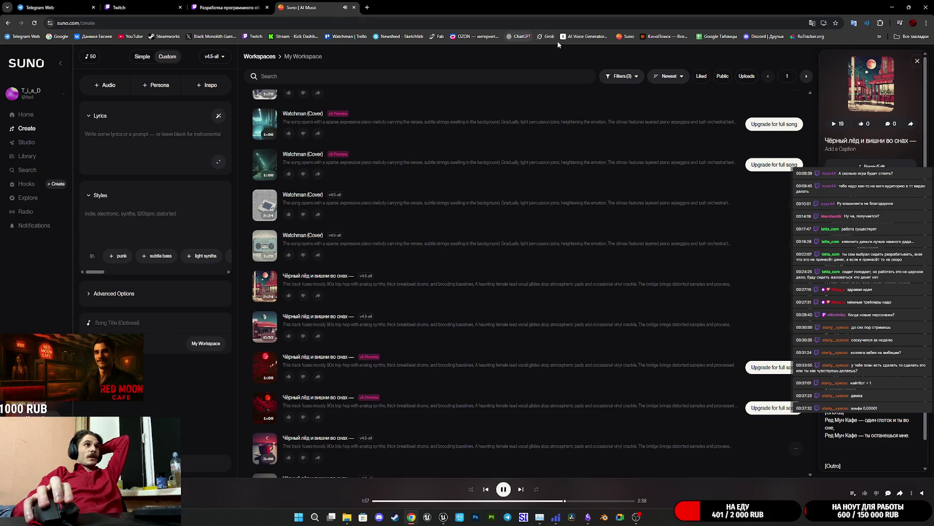
# Open ElevenLabs Text to Speech in a new tab and preview recently used voices
pyautogui.middleClick(594, 38)
pyautogui.click(416, 5)
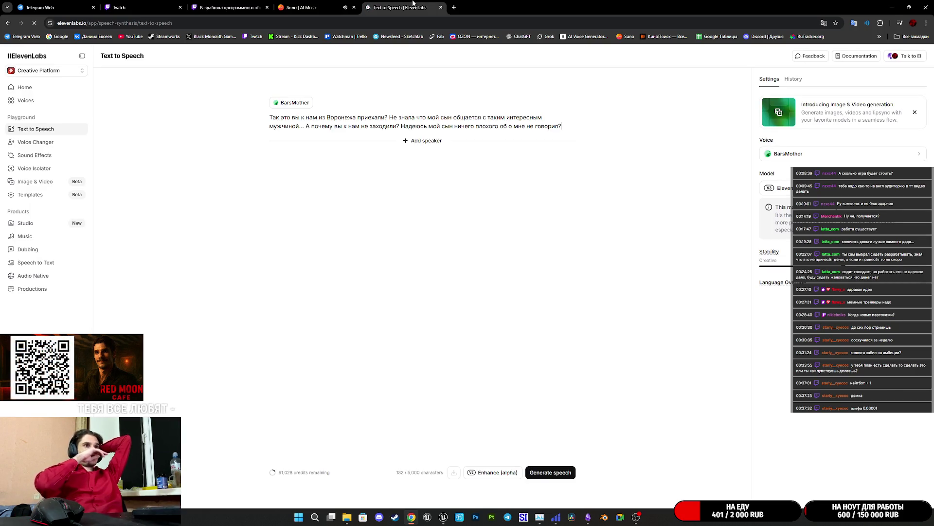
pyautogui.click(808, 155)
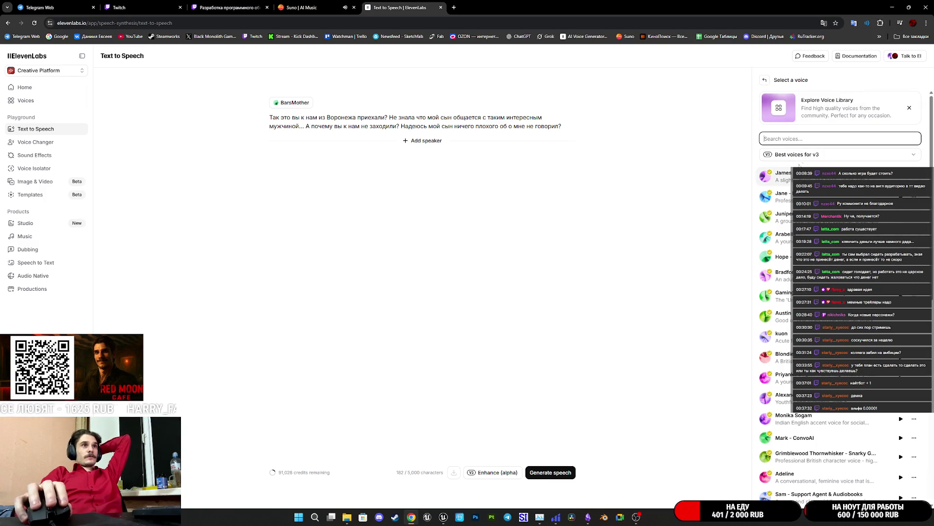
pyautogui.click(802, 157)
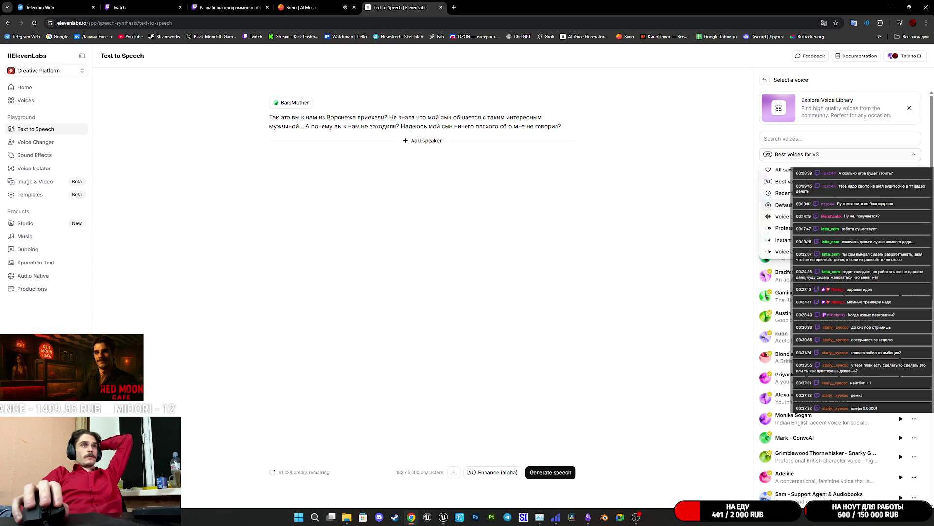
pyautogui.click(788, 193)
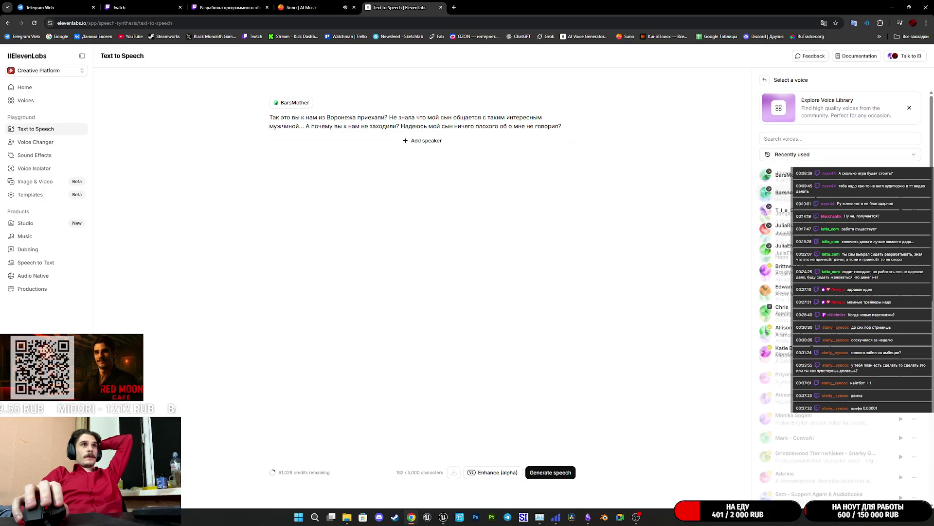
pyautogui.click(766, 193)
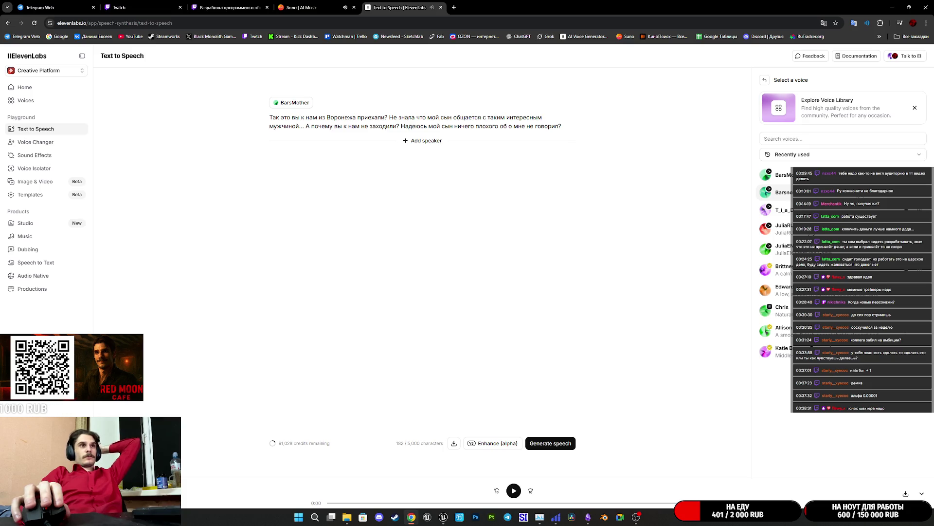
pyautogui.click(766, 209)
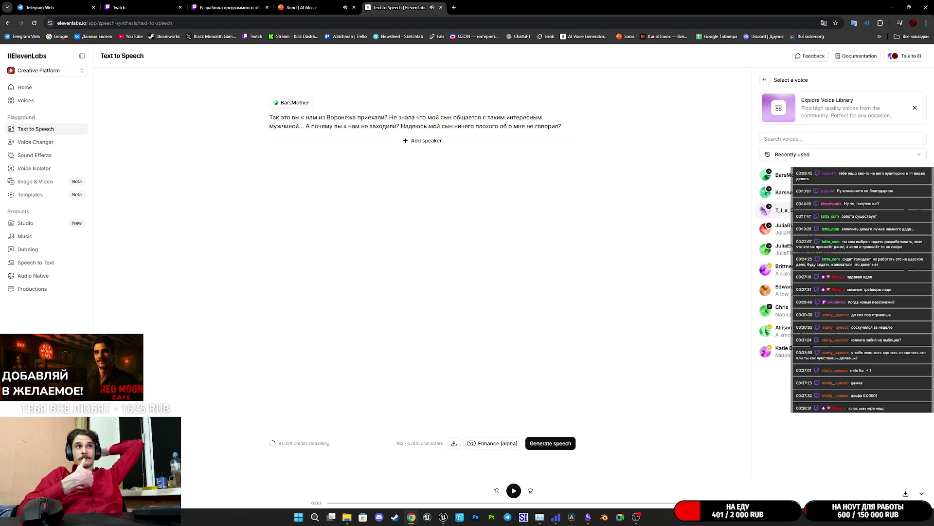
# Resume playback of the BarsMother voice preview in ElevenLabs
pyautogui.press('space')
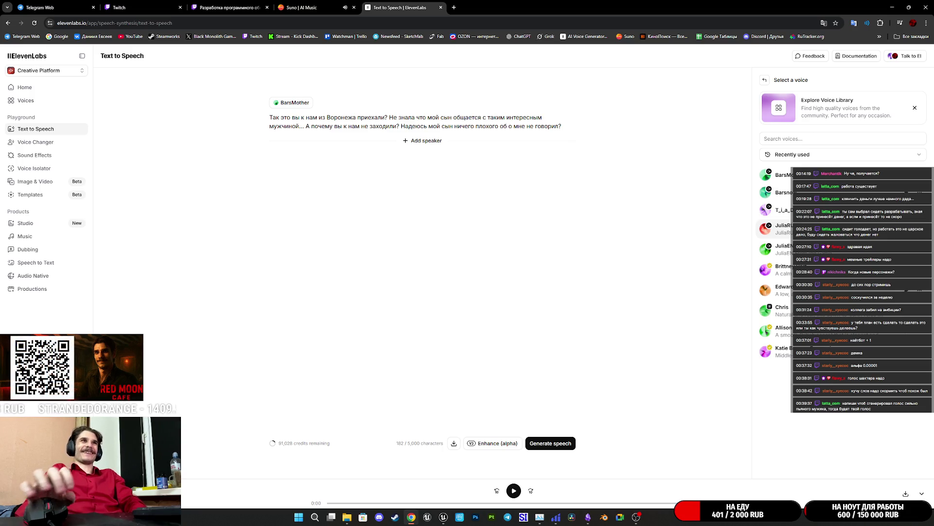
# Cycle through the Suno, Twitch and ElevenLabs tabs, then bring up Unreal's Localization Dashboard
pyautogui.click(311, 7)
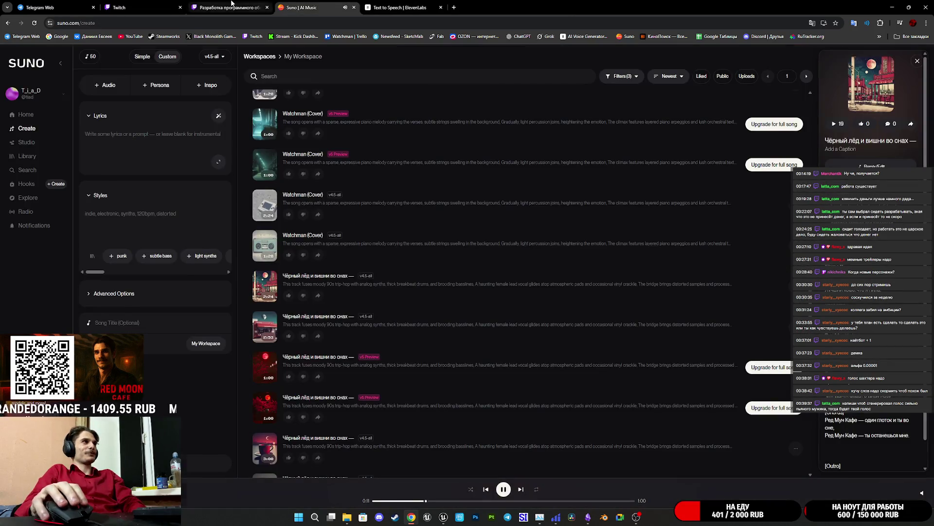
pyautogui.click(232, 3)
pyautogui.click(155, 3)
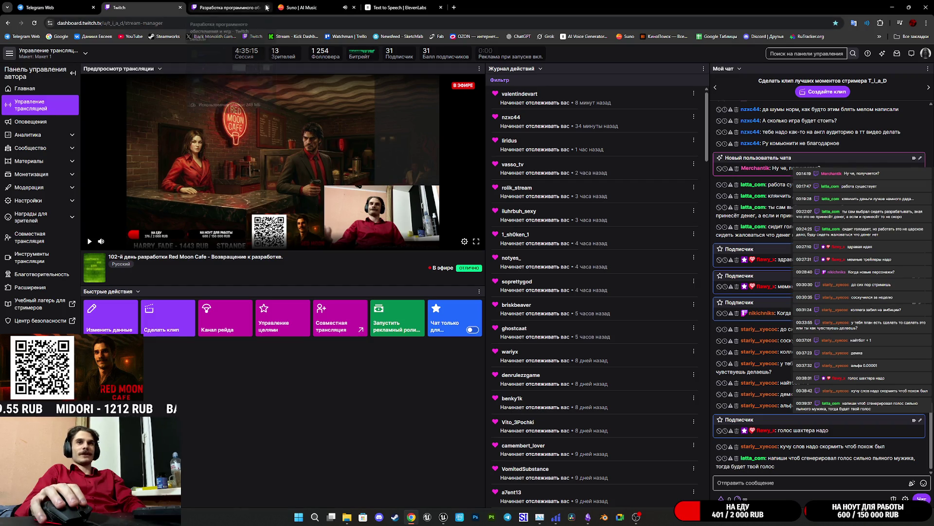
pyautogui.click(233, 7)
pyautogui.click(331, 5)
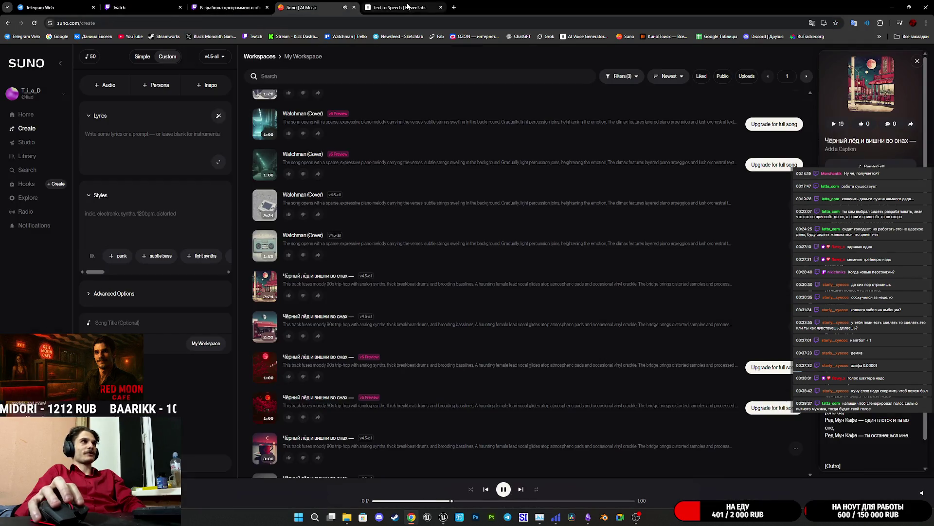
pyautogui.click(399, 7)
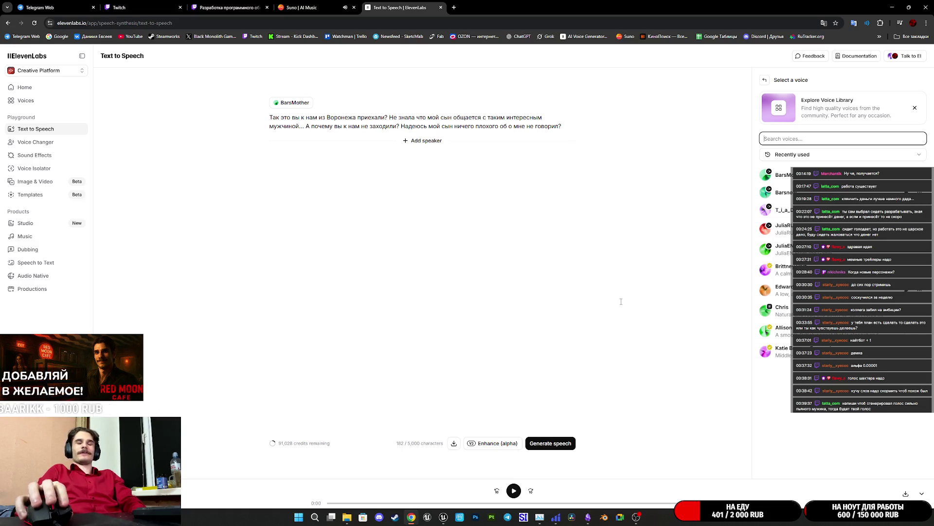
pyautogui.moveTo(443, 517)
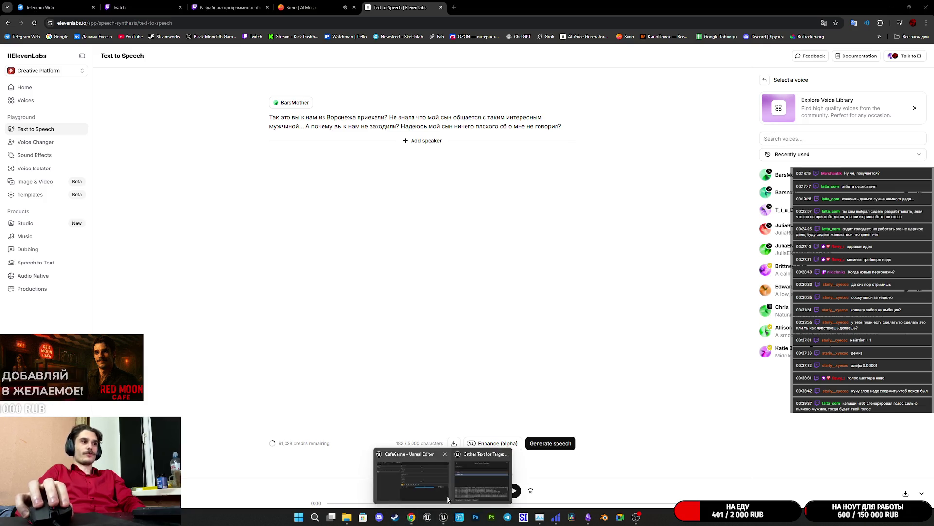
pyautogui.click(484, 486)
# Move the Gather Text dialog aside, close the translation error Message Log and return to the level
pyautogui.moveTo(357, 263)
pyautogui.mouseDown()
pyautogui.moveTo(444, 276)
pyautogui.moveTo(445, 349)
pyautogui.moveTo(392, 353)
pyautogui.mouseUp()
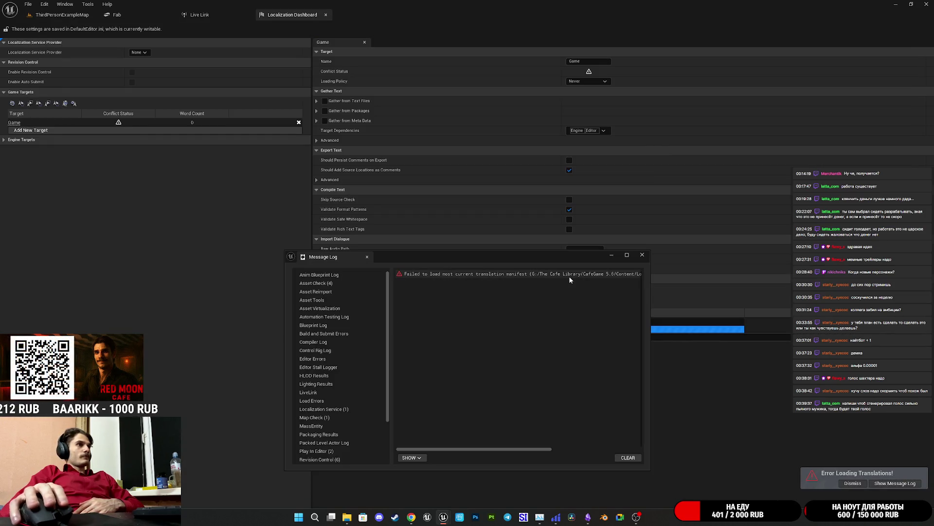
pyautogui.moveTo(503, 448); pyautogui.dragTo(592, 449)
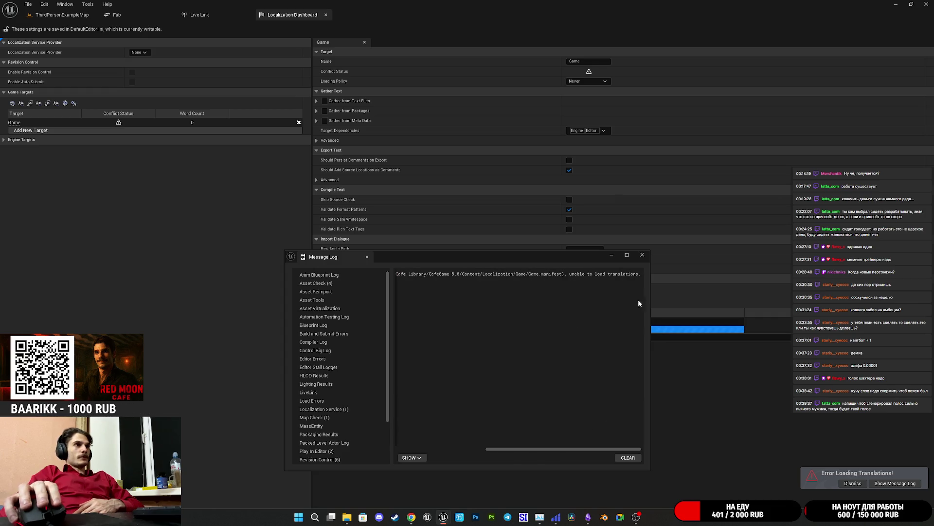
pyautogui.click(642, 255)
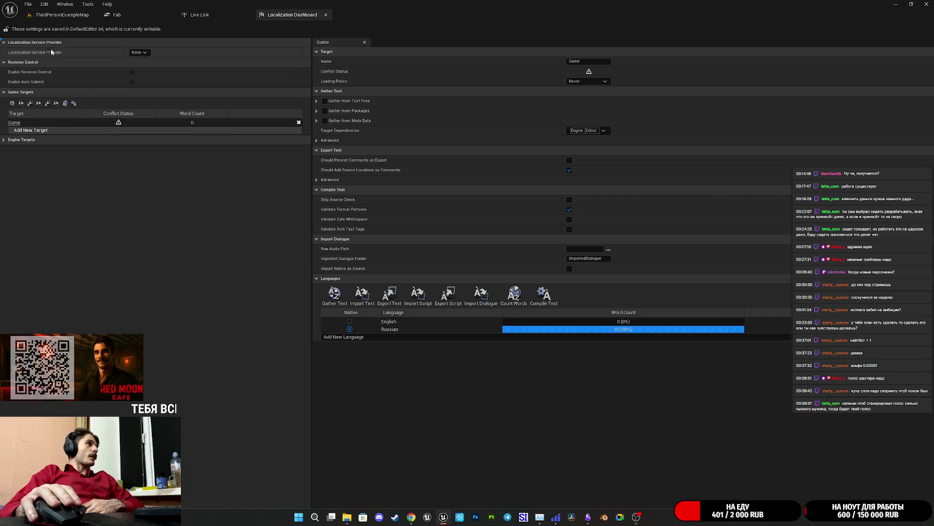
pyautogui.click(48, 16)
# Open Project Settings from the Edit menu and filter it with the search 'loca'
pyautogui.click(44, 4)
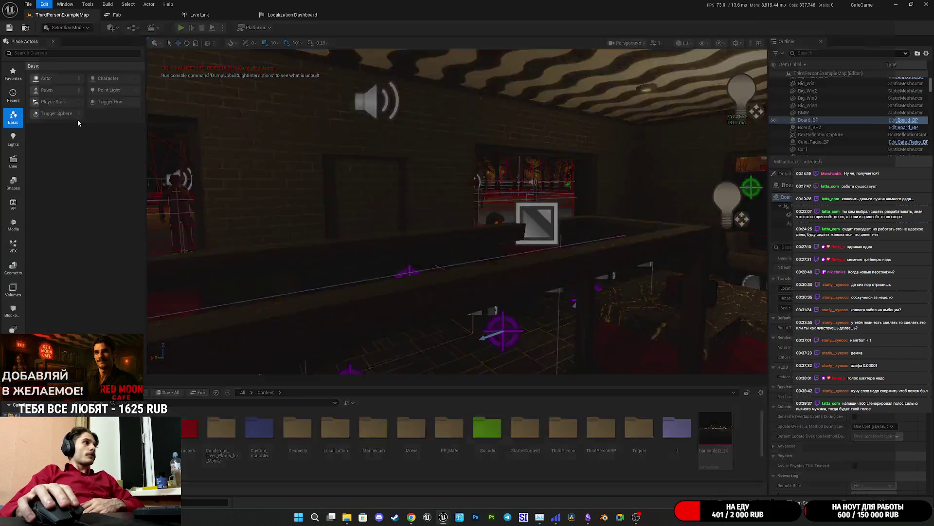
pyautogui.click(78, 119)
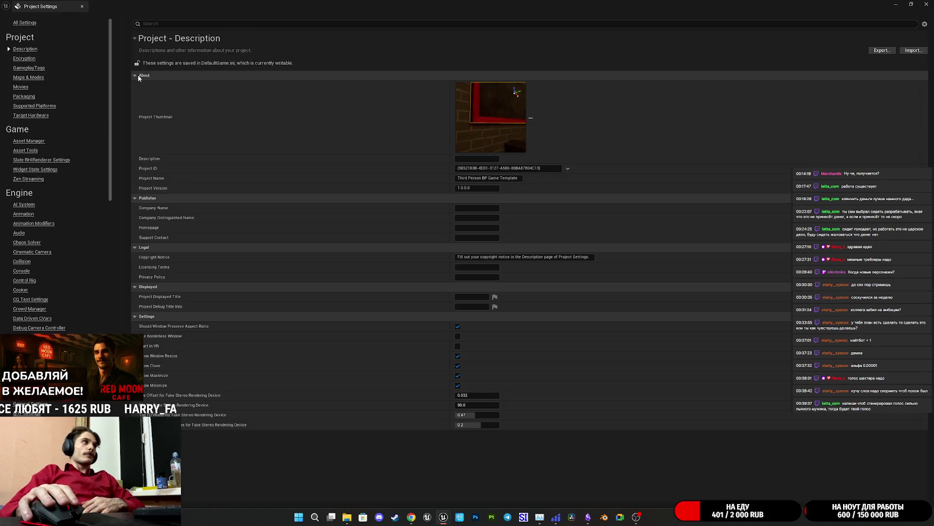
pyautogui.click(178, 24)
pyautogui.write('loca')
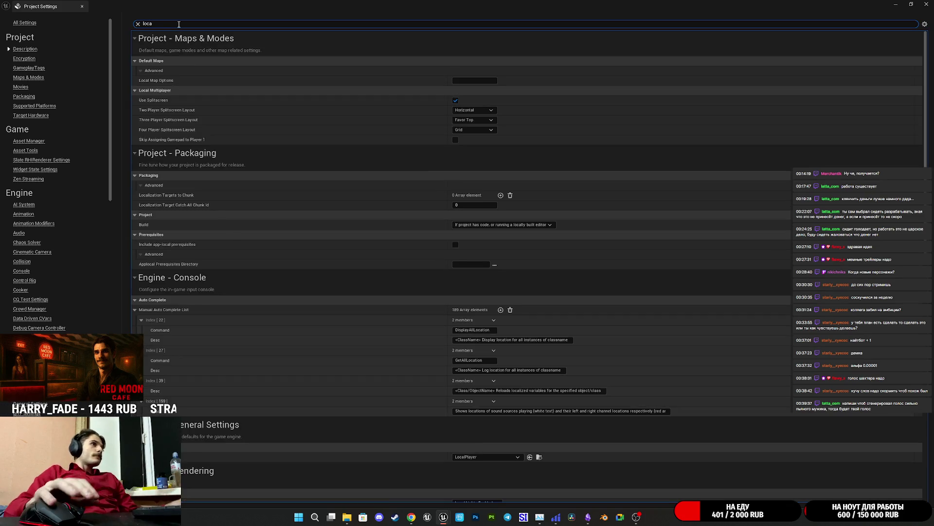
pyautogui.click(411, 517)
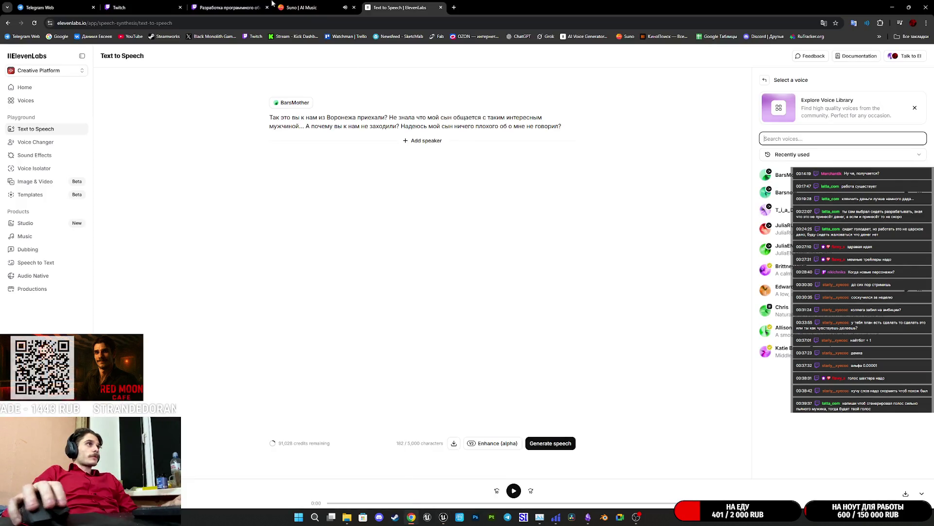
# Play the top 'Ночь оставляет следы на губах' track in Suno, then switch to Twitch's stream manager
pyautogui.click(306, 4)
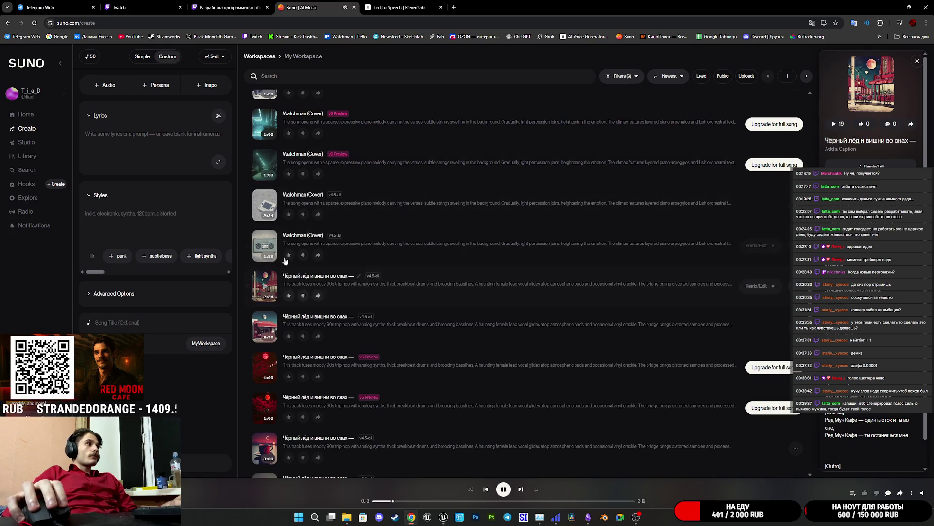
pyautogui.scroll(15, 331, 244)
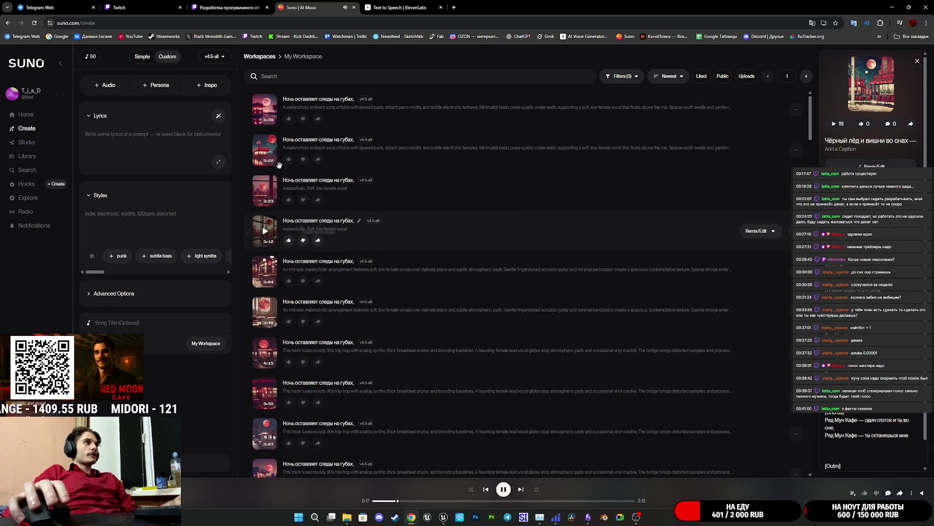
pyautogui.click(265, 108)
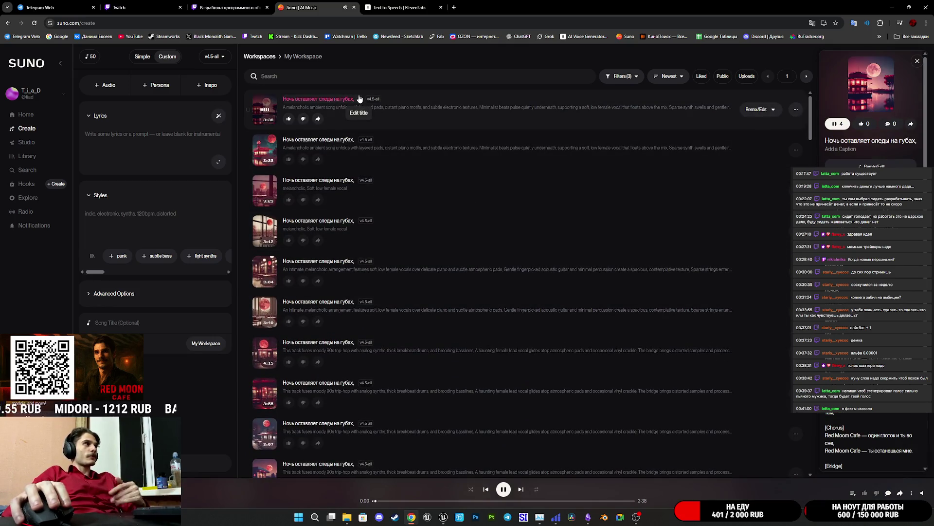
pyautogui.click(399, 7)
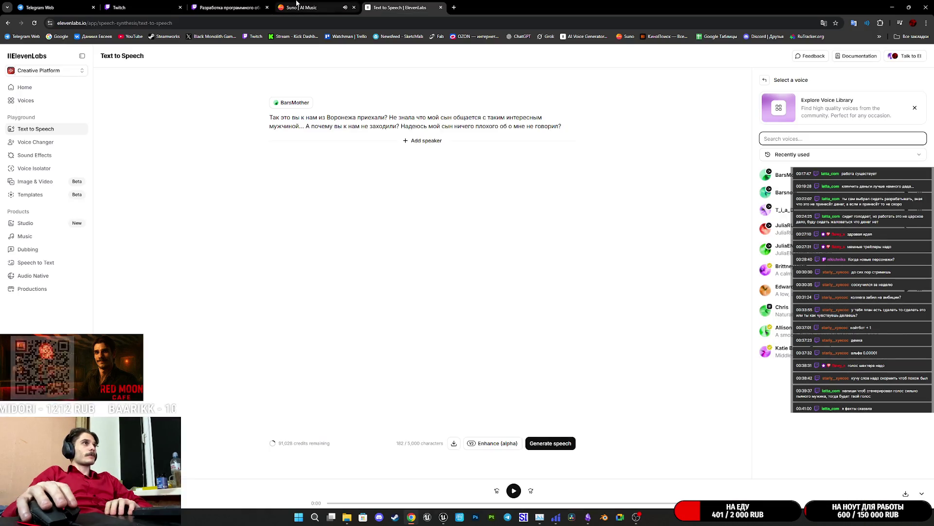
pyautogui.click(304, 7)
pyautogui.hotkey('ctrl', '2')
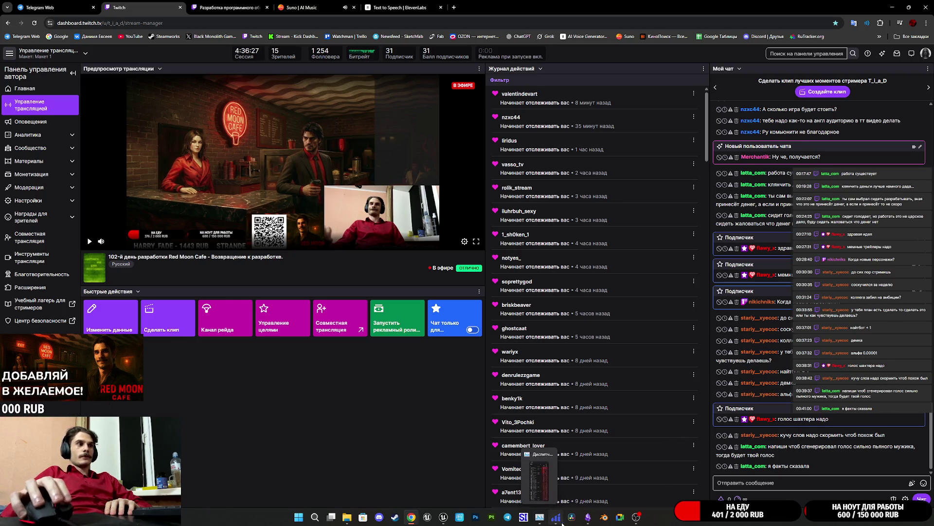
# Glance at the cafe menu note in Obsidian, then bring Unreal's Project Settings back to the front
pyautogui.click(589, 520)
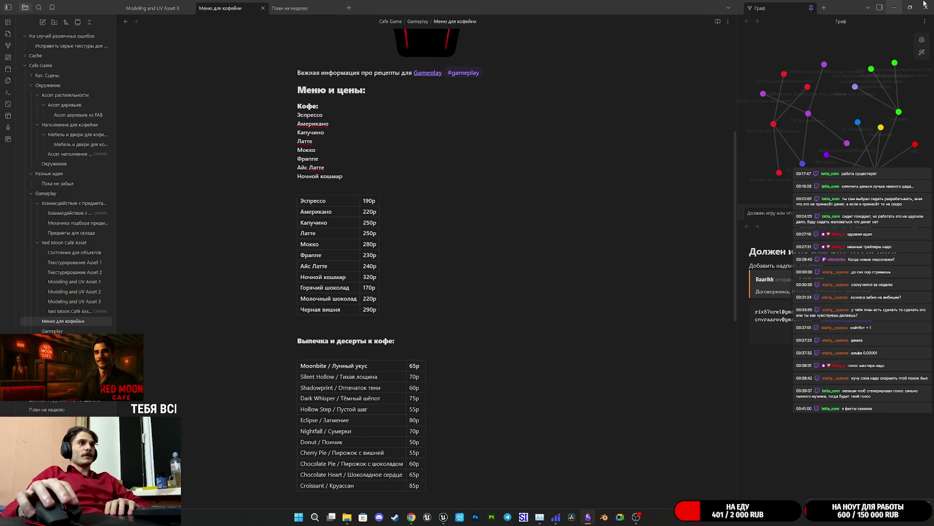
pyautogui.hotkey('alt', 'Tab')
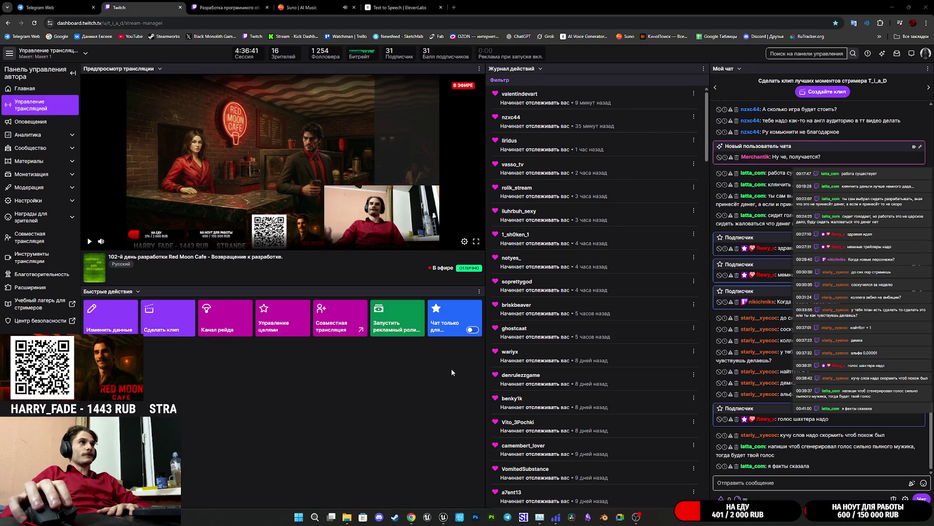
pyautogui.click(444, 516)
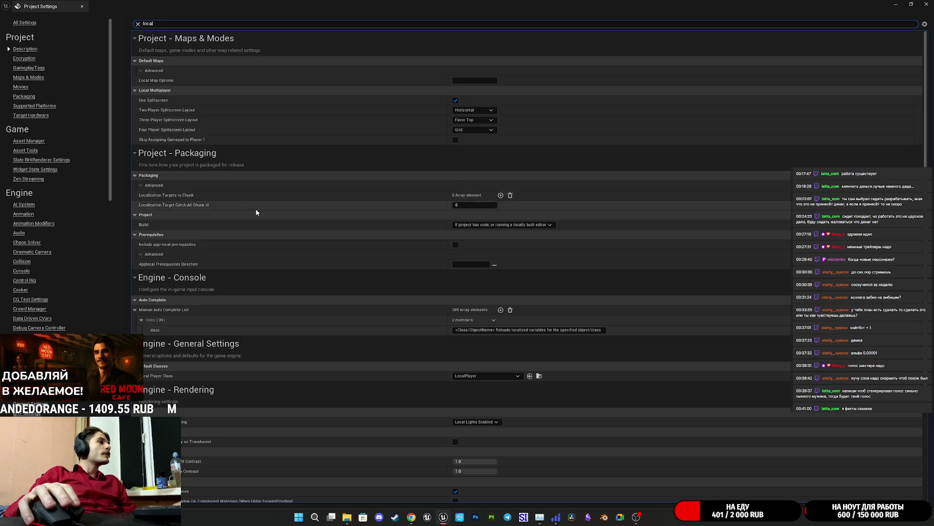
# Scroll through the localization results and refine the settings search to 'localiz'
pyautogui.scroll(-3, 281, 266)
pyautogui.scroll(-6, 282, 268)
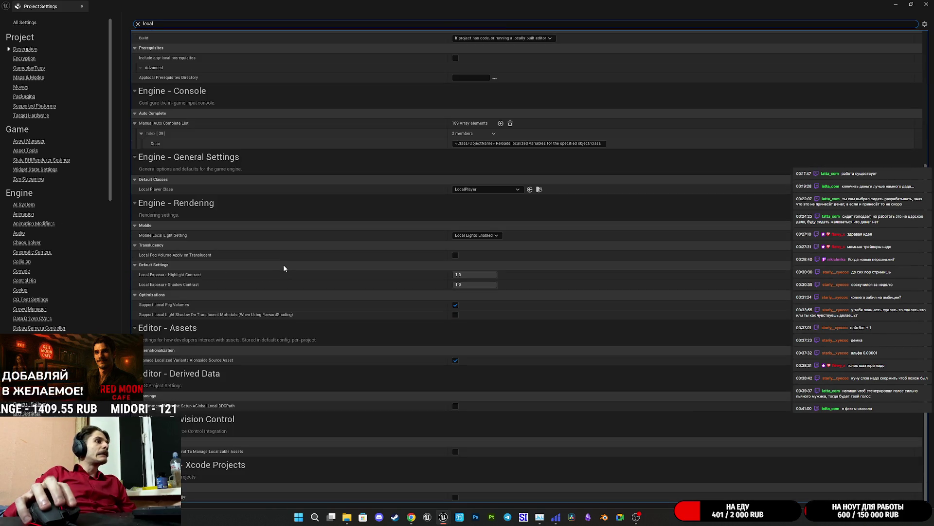
pyautogui.scroll(8, 285, 266)
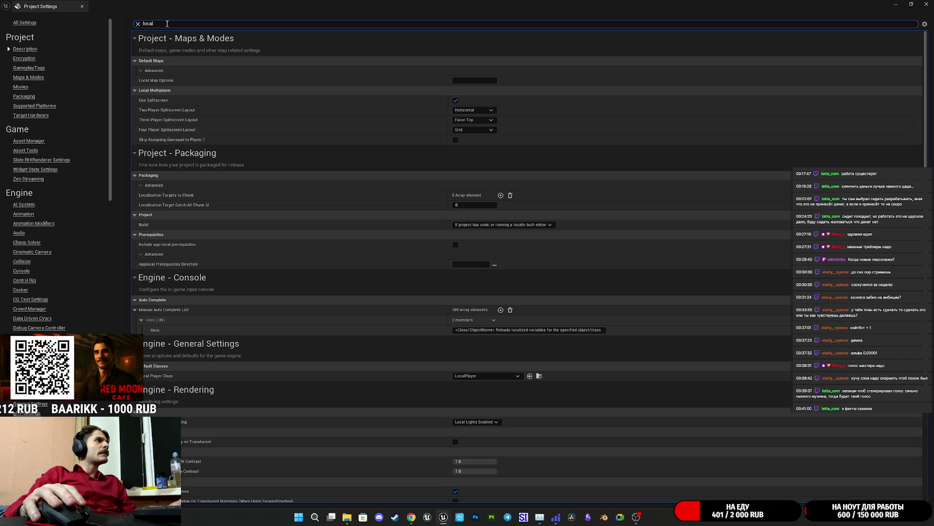
pyautogui.write('iz')
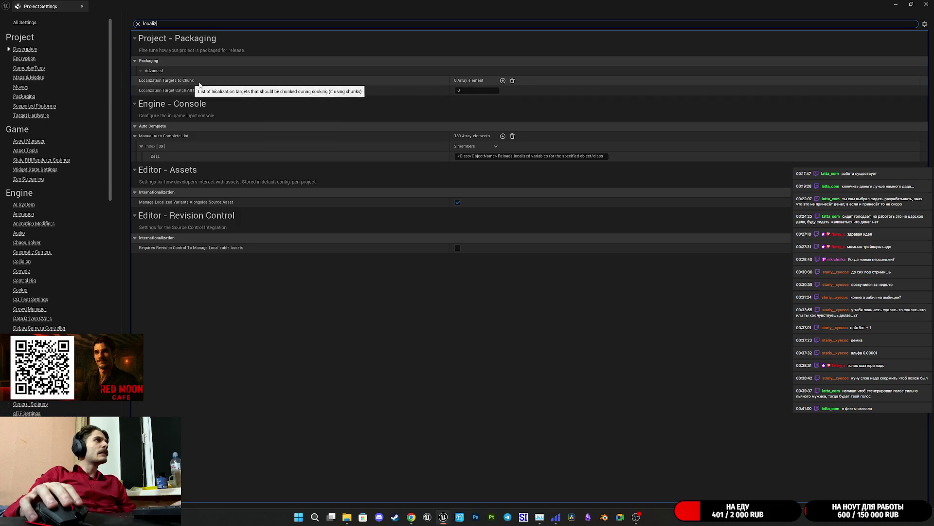
# Add then delete a Localization Targets to Chunk entry, leaving it empty, and clear the search
pyautogui.click(504, 80)
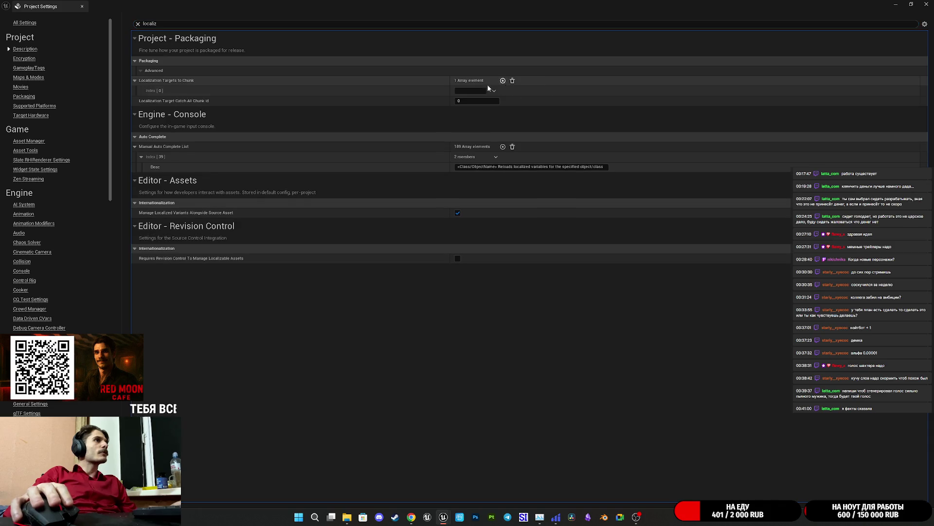
pyautogui.click(492, 91)
pyautogui.click(491, 90)
pyautogui.click(491, 91)
pyautogui.click(503, 113)
pyautogui.click(512, 80)
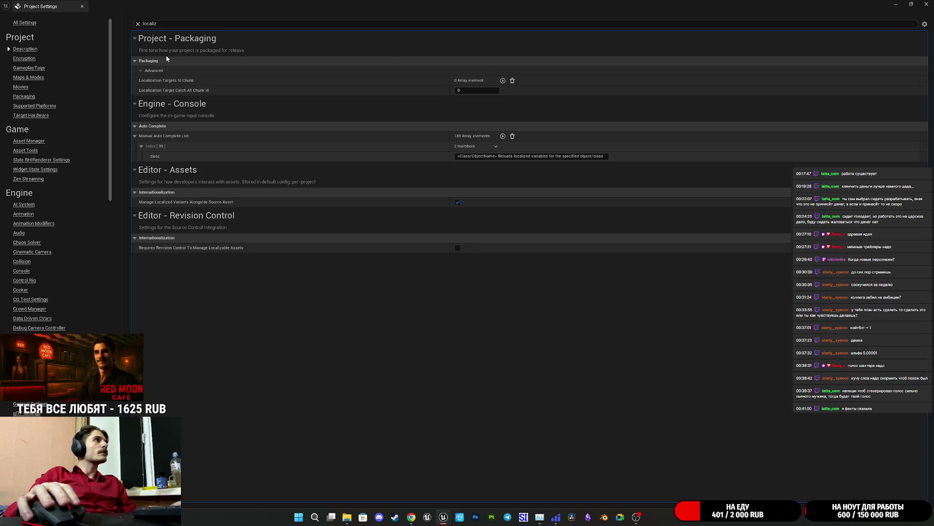
pyautogui.click(138, 23)
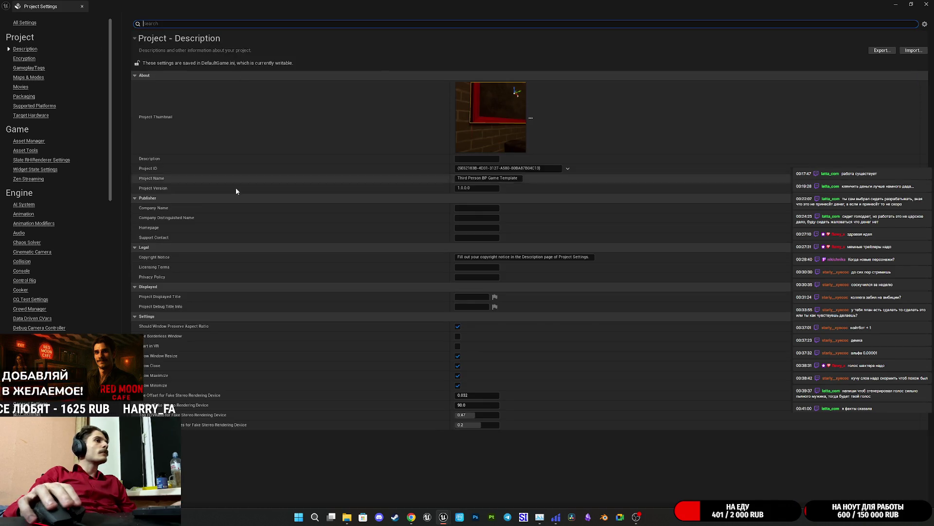
pyautogui.scroll(-5, 55, 161)
pyautogui.scroll(-10, 53, 167)
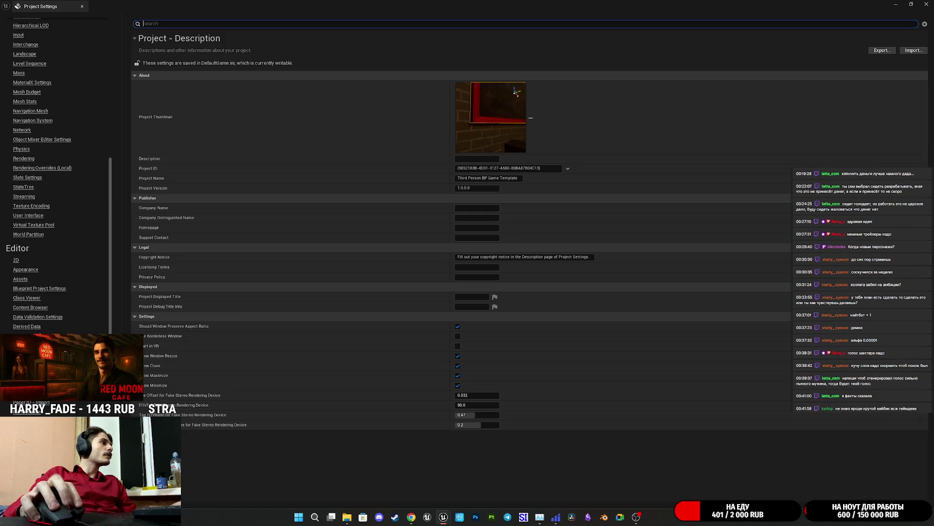
pyautogui.scroll(-2, 42, 330)
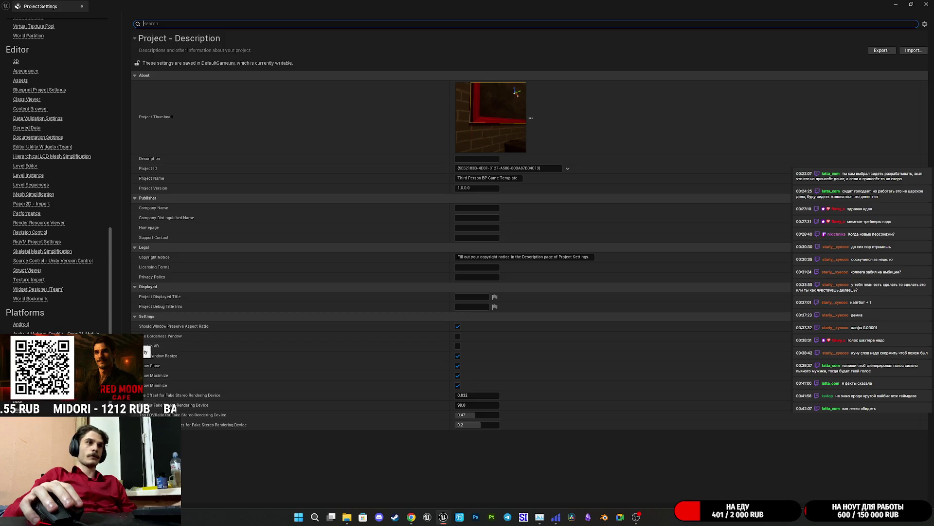
pyautogui.scroll(-7, 56, 175)
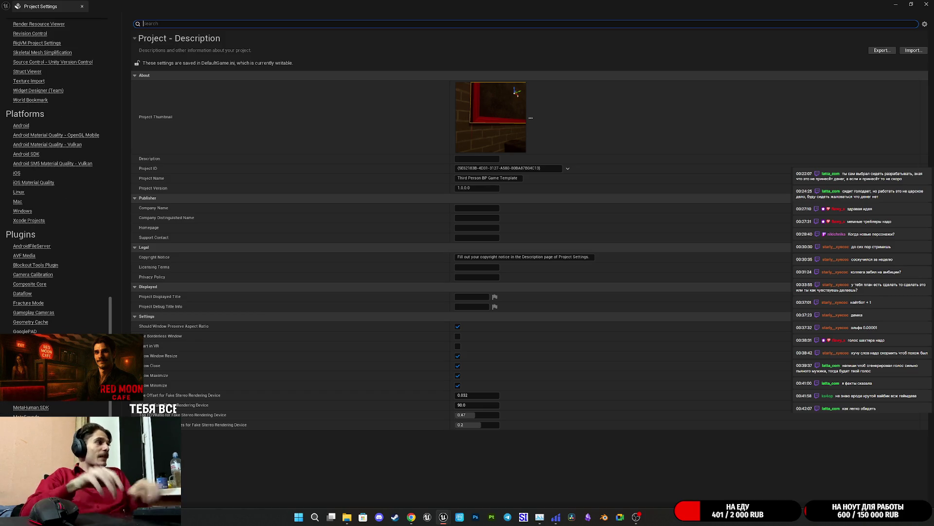
pyautogui.scroll(-5, 55, 410)
pyautogui.scroll(13, 54, 410)
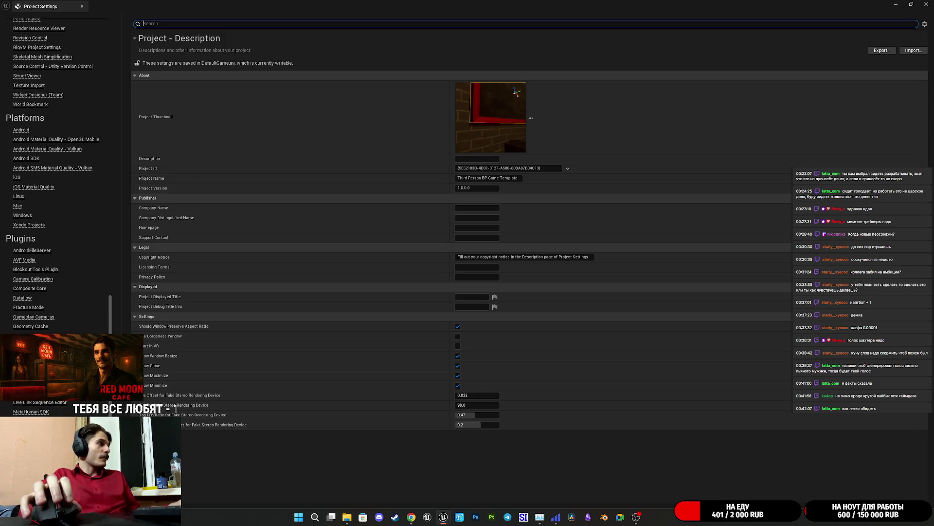
pyautogui.scroll(6, 54, 194)
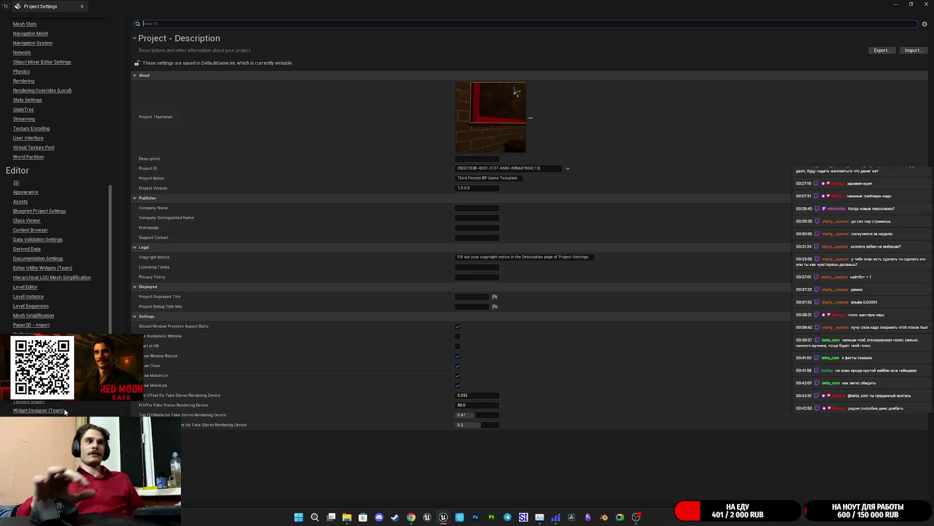
pyautogui.scroll(1, 82, 414)
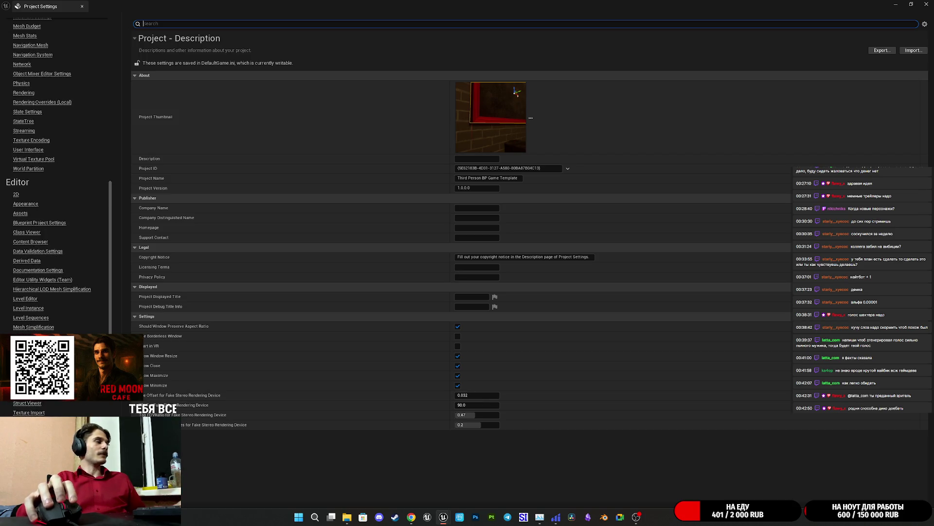
pyautogui.scroll(4, 58, 176)
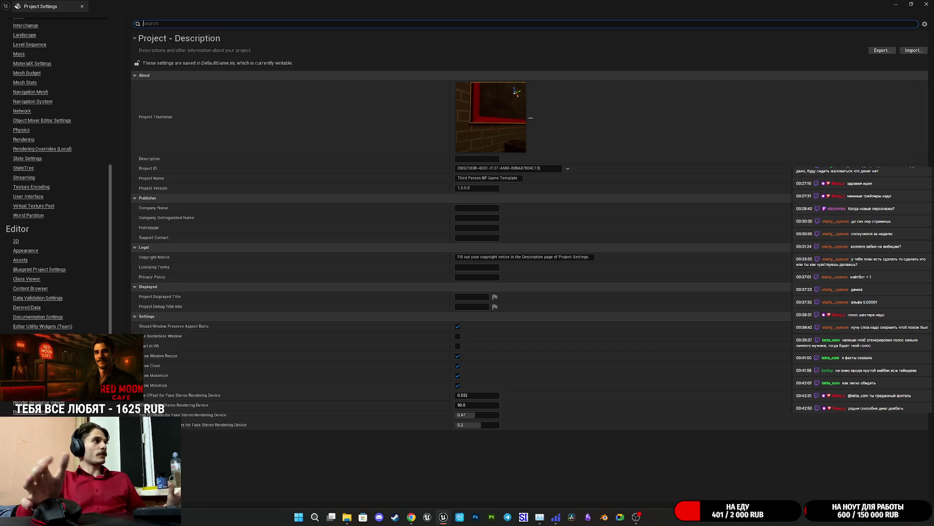
pyautogui.scroll(15, 42, 175)
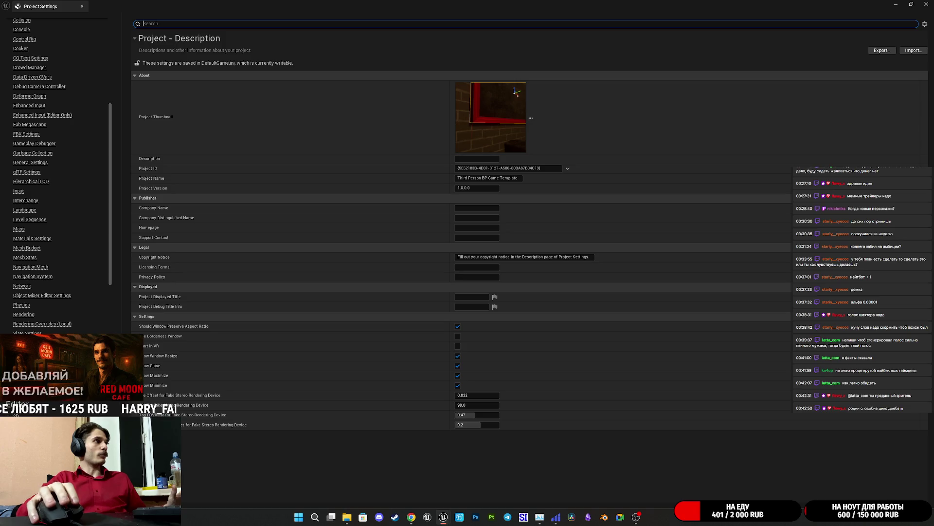
pyautogui.scroll(5, 58, 175)
pyautogui.scroll(5, 58, 175)
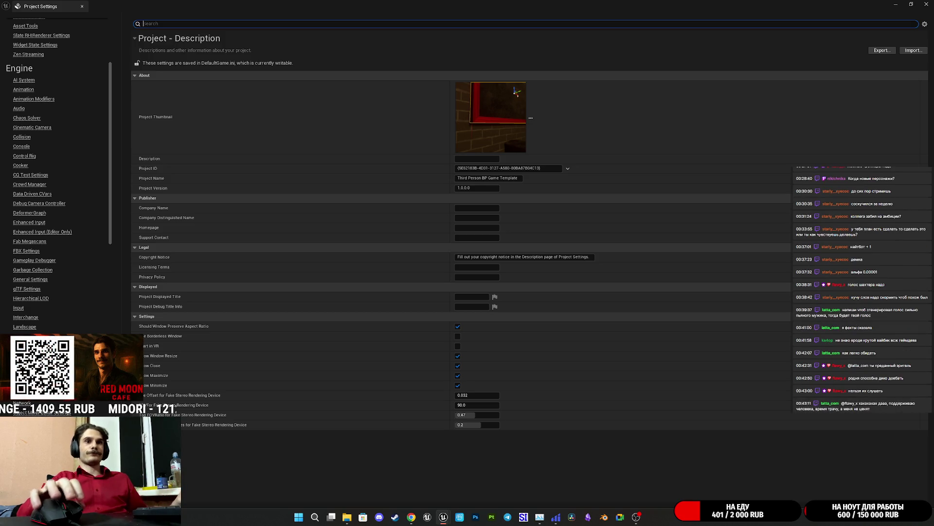
pyautogui.scroll(3, 43, 324)
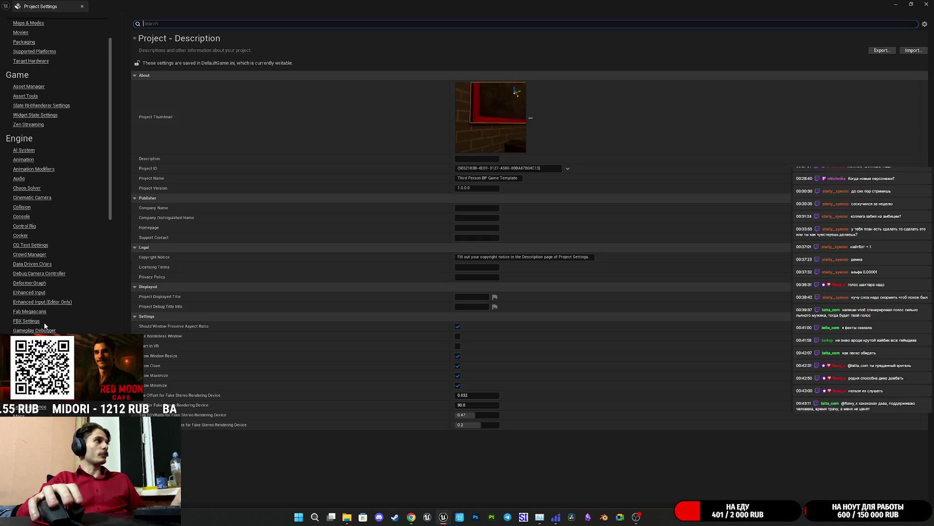
pyautogui.scroll(3, 54, 306)
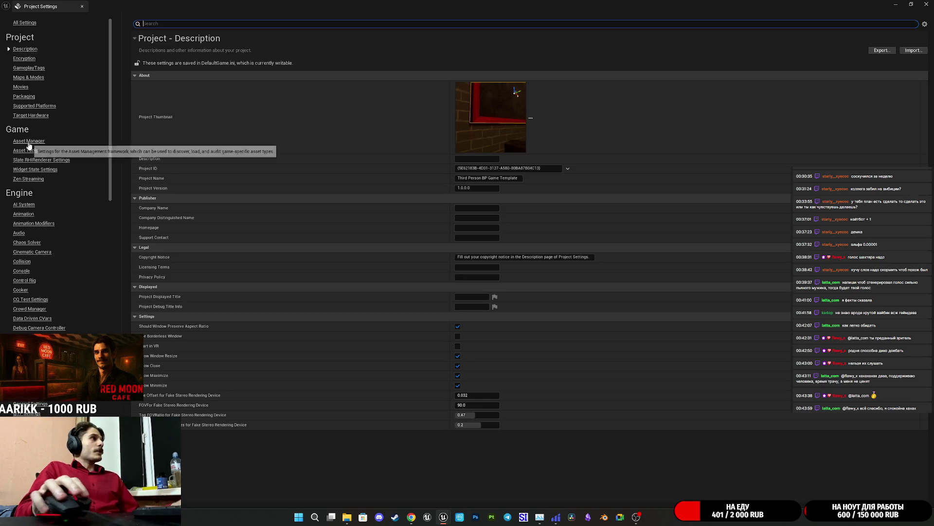
pyautogui.scroll(-3, 34, 95)
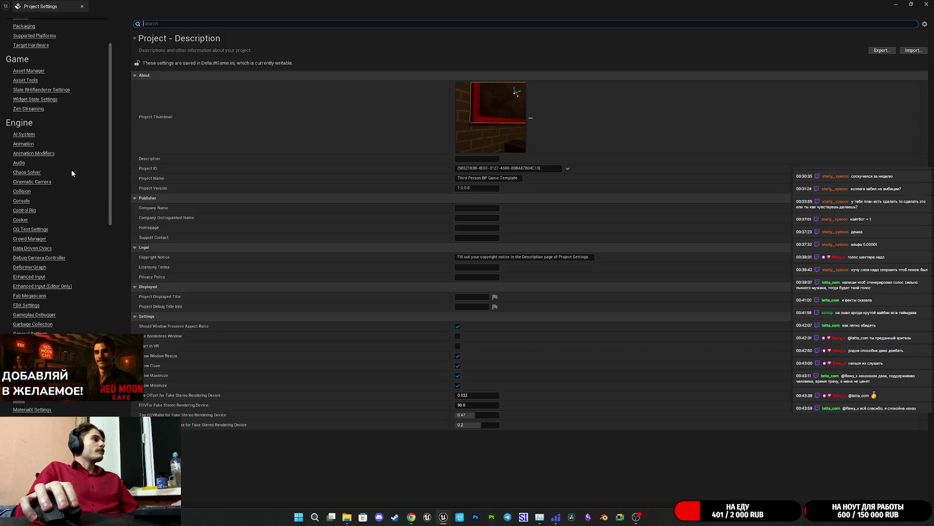
# Browse the Enhanced Input (Editor Only), Enhanced Input and Input settings pages
pyautogui.click(41, 286)
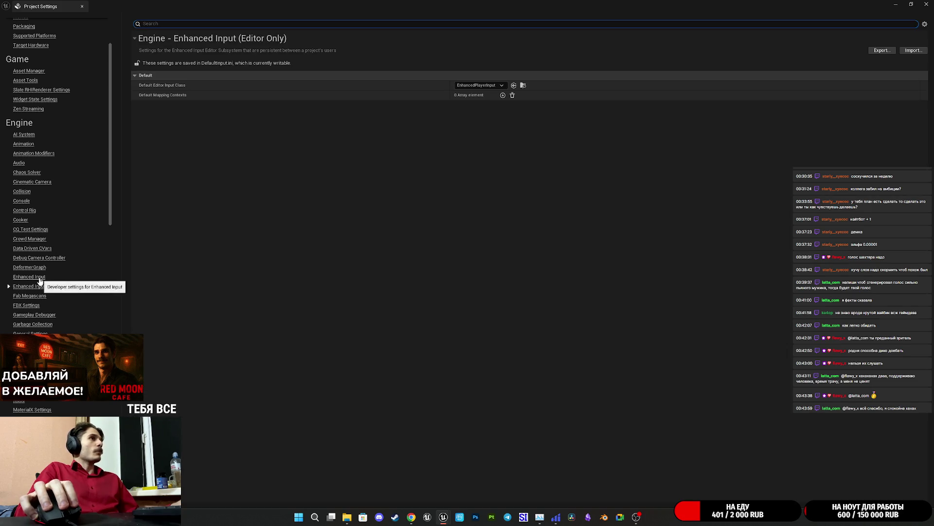
pyautogui.click(29, 276)
pyautogui.scroll(-3, 346, 269)
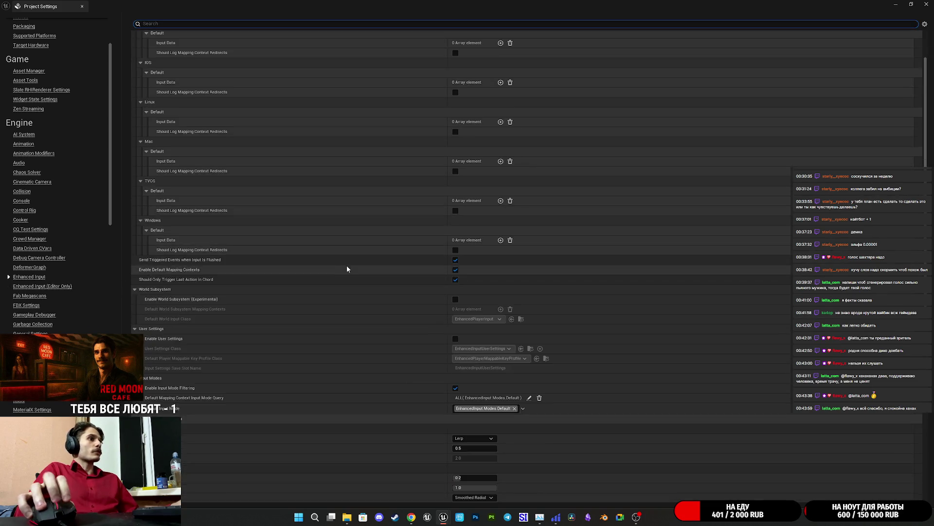
pyautogui.scroll(-2, 317, 282)
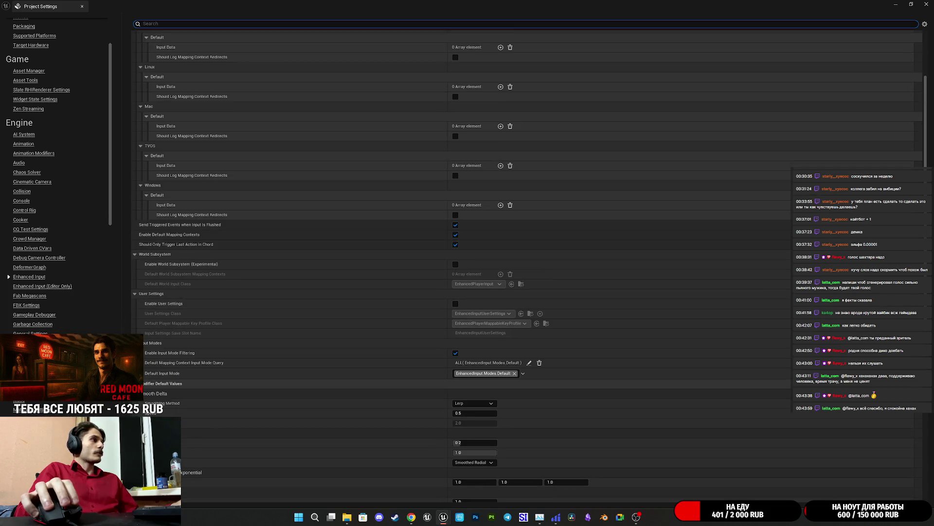
pyautogui.click(19, 352)
pyautogui.scroll(5, 222, 259)
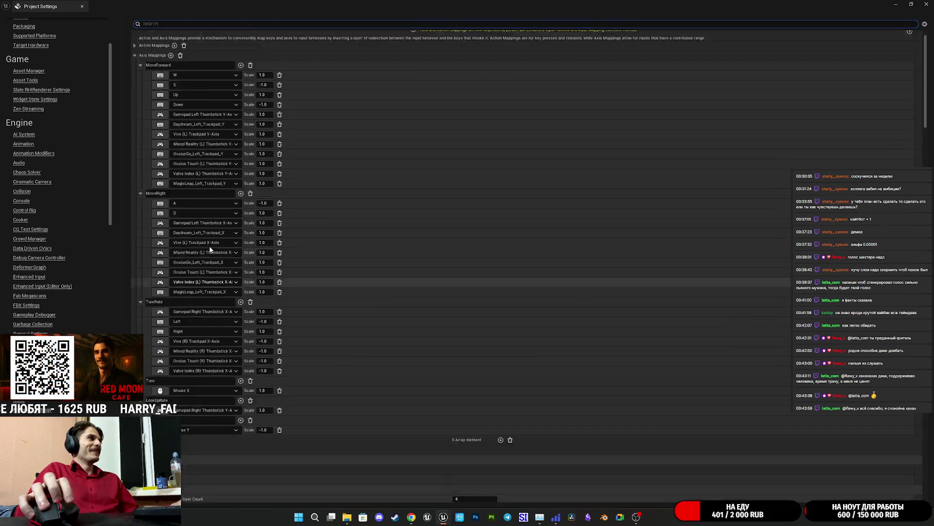
pyautogui.scroll(-3, 210, 249)
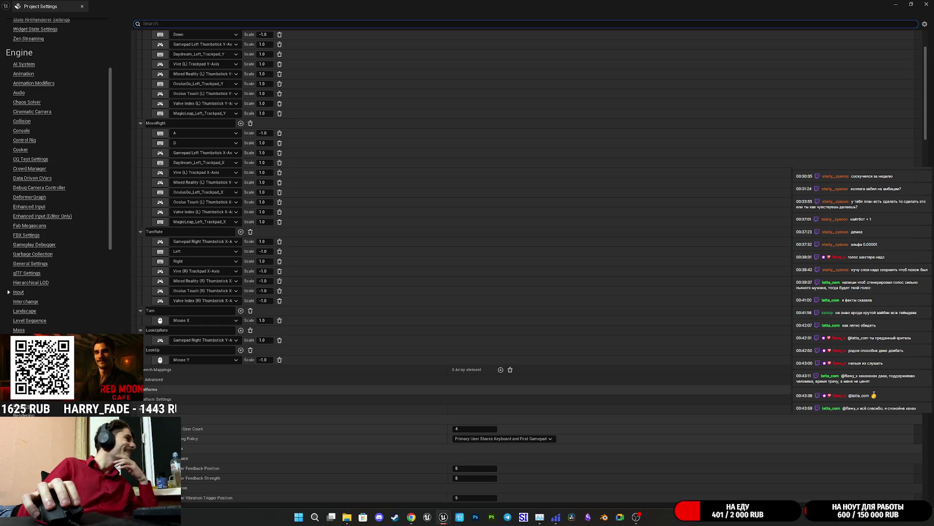
pyautogui.scroll(-15, 53, 195)
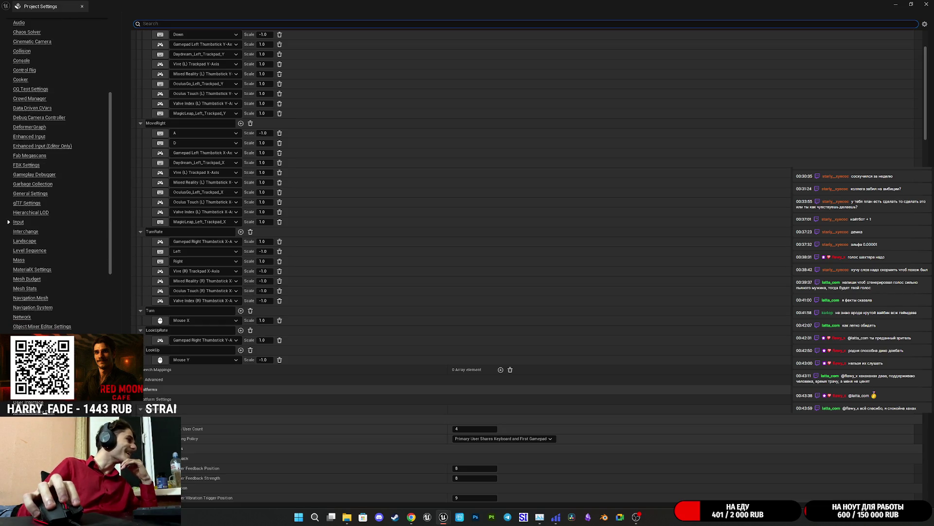
pyautogui.scroll(-5, 54, 195)
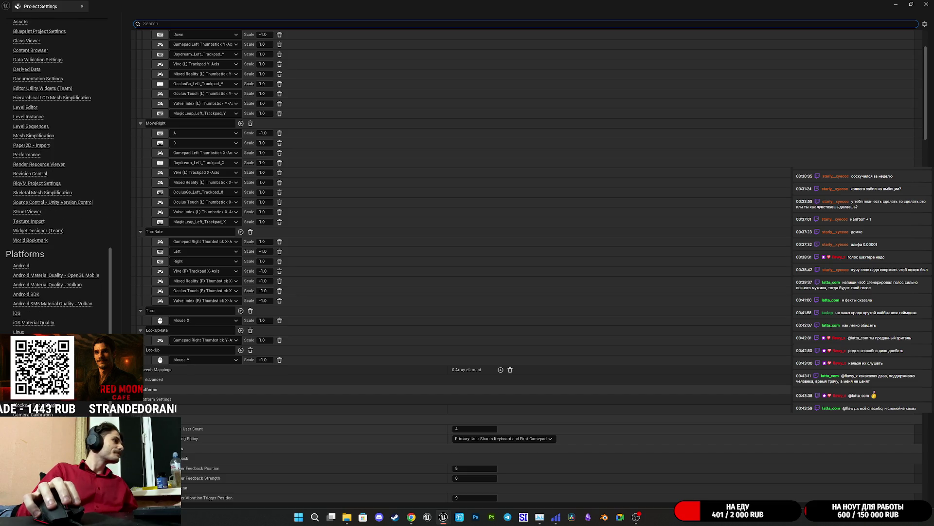
pyautogui.scroll(-3, 54, 175)
pyautogui.scroll(5, 54, 175)
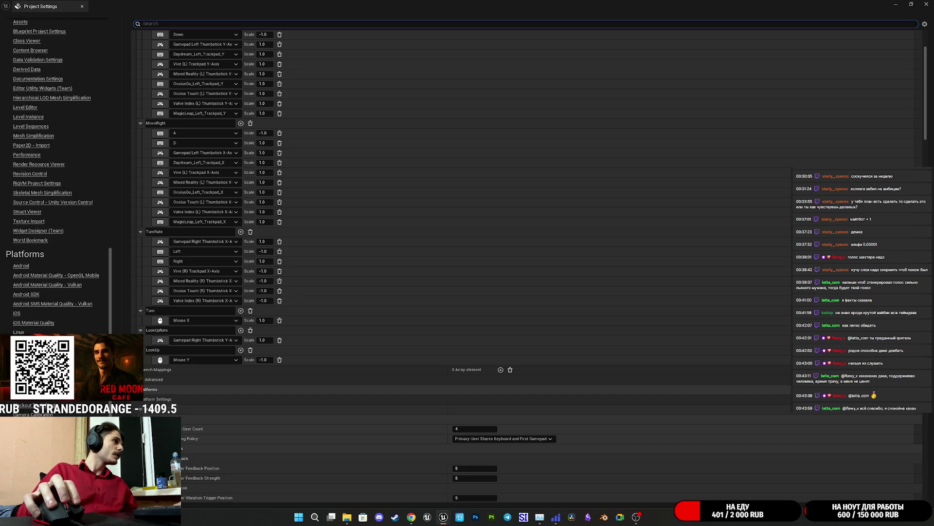
pyautogui.scroll(-20, 306, 319)
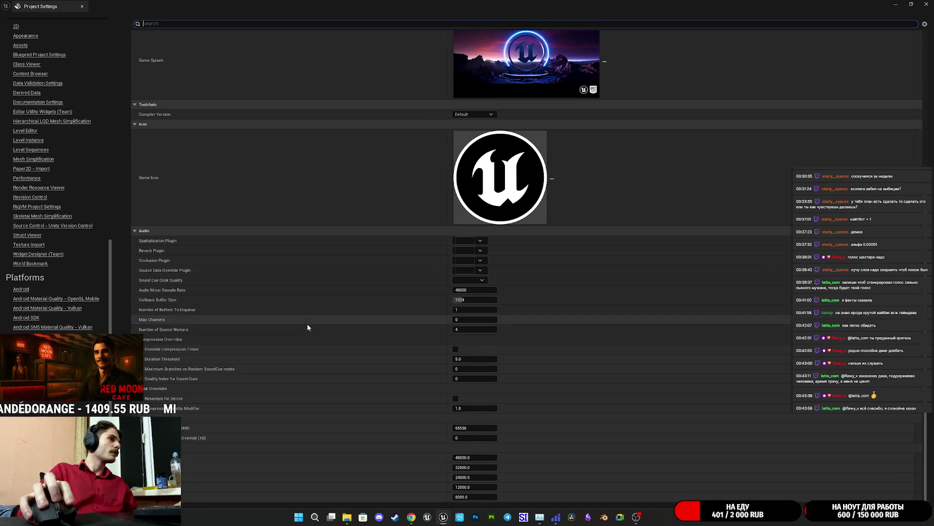
pyautogui.scroll(6, 56, 175)
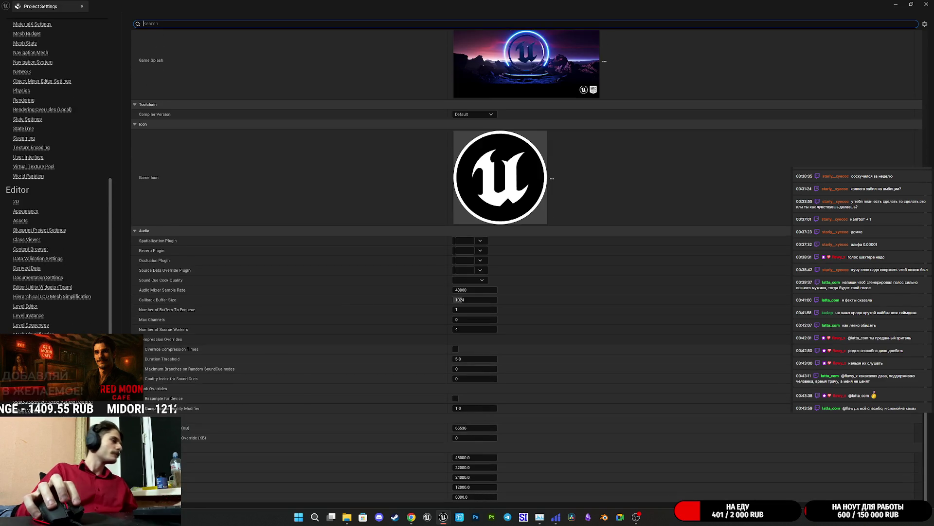
pyautogui.scroll(5, 56, 175)
pyautogui.scroll(8, 61, 175)
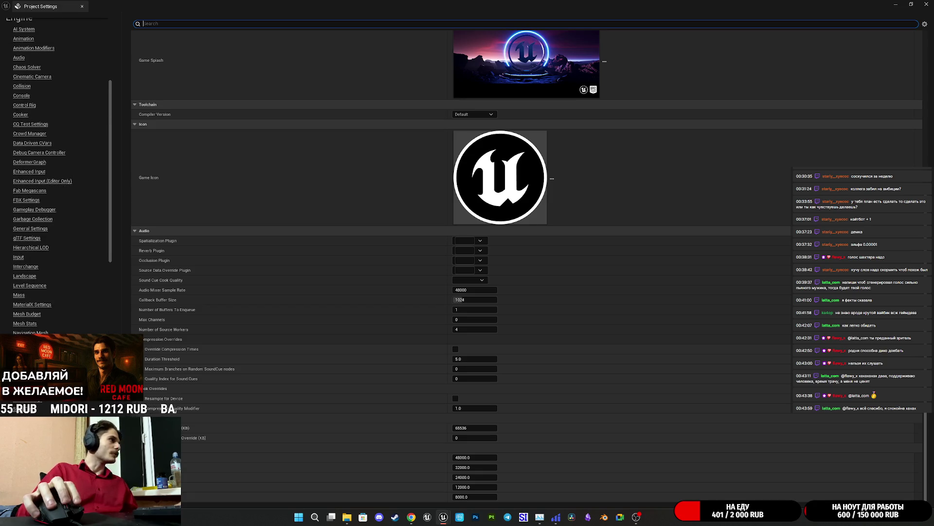
pyautogui.scroll(7, 56, 176)
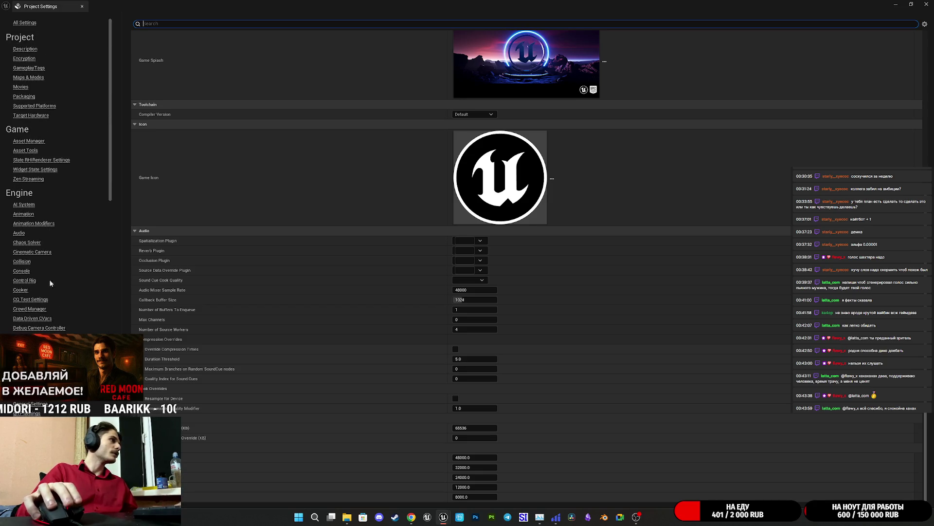
# Search the settings for 'cultu', then clear the search and scroll through the full list
pyautogui.write('dul')
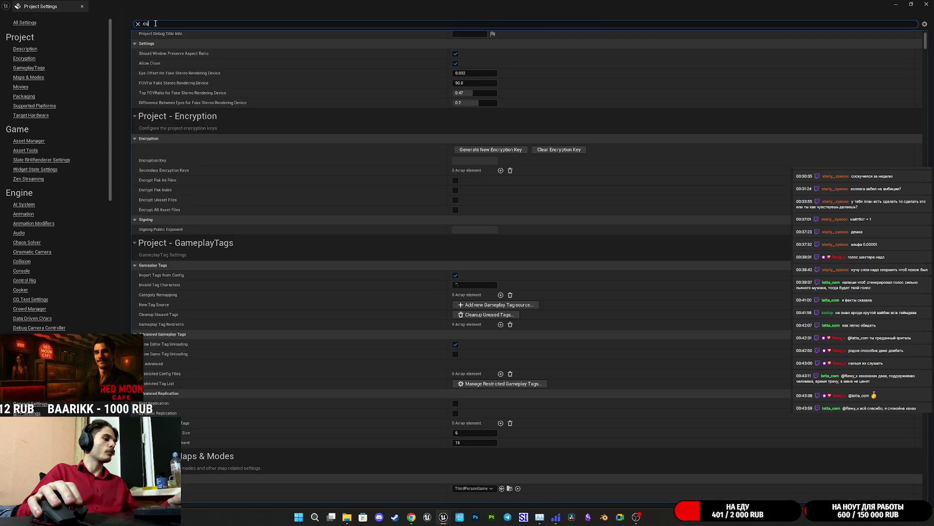
pyautogui.write('tu')
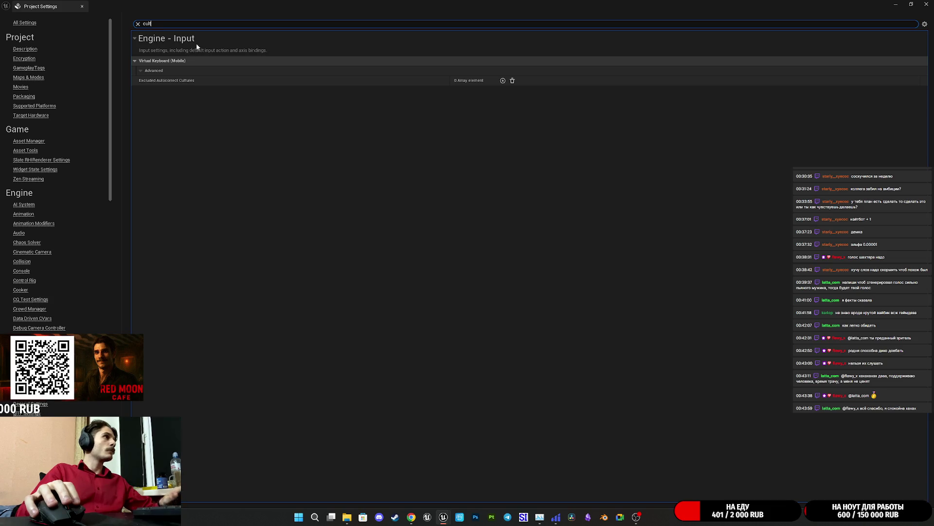
pyautogui.hotkey('ctrl', 'a')
pyautogui.press('BackSpace')
pyautogui.scroll(-2, 48, 220)
pyautogui.scroll(-12, 50, 221)
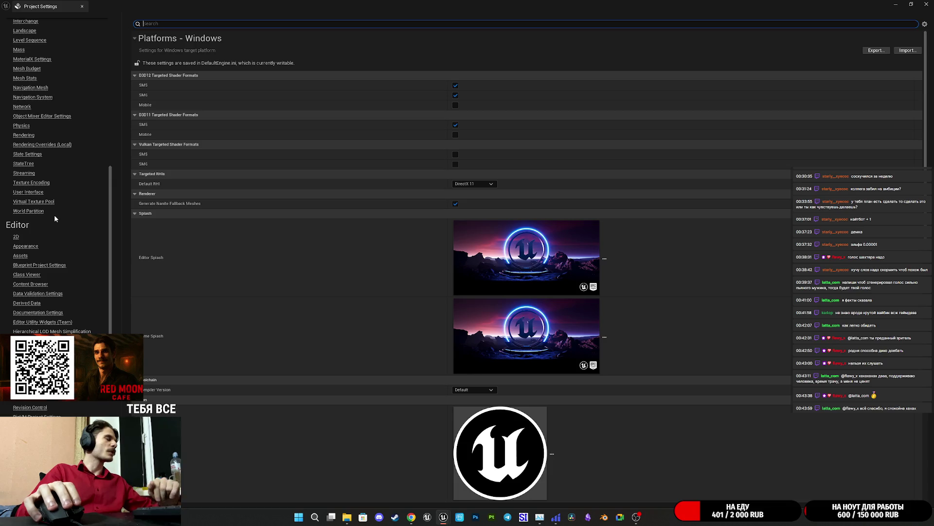
pyautogui.scroll(-3, 54, 215)
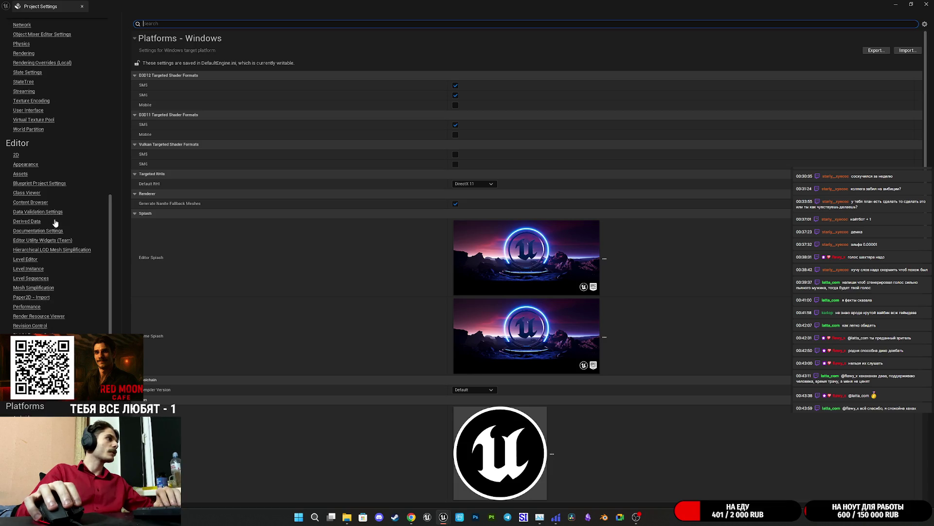
pyautogui.scroll(10, 55, 222)
pyautogui.scroll(2, 55, 222)
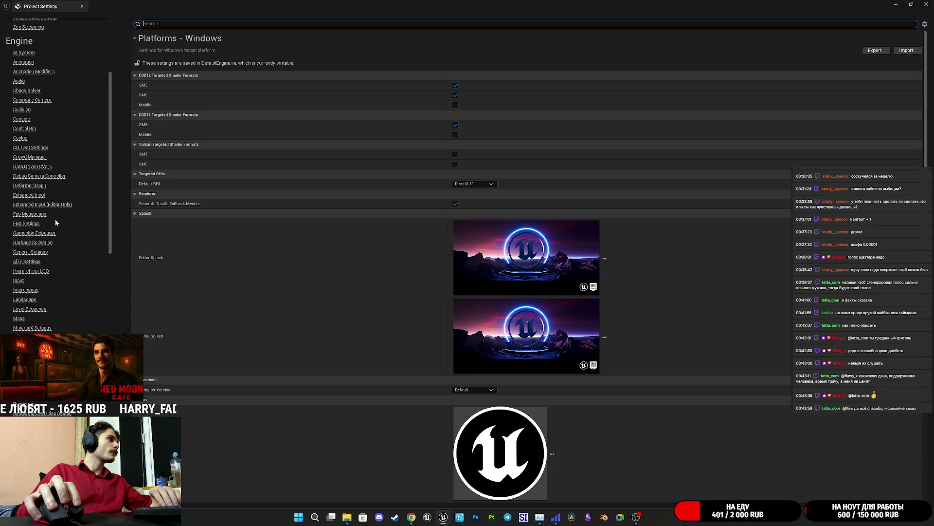
pyautogui.scroll(1, 55, 223)
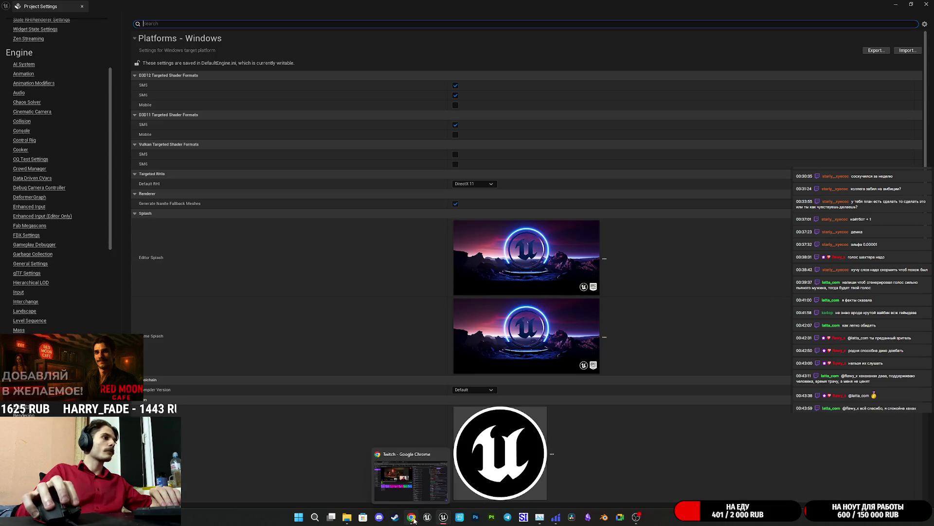
# Play the second 'Ночь оставляет следы на губах' take in Suno, then switch to Twitch's stream manager
pyautogui.click(411, 517)
pyautogui.click(306, 8)
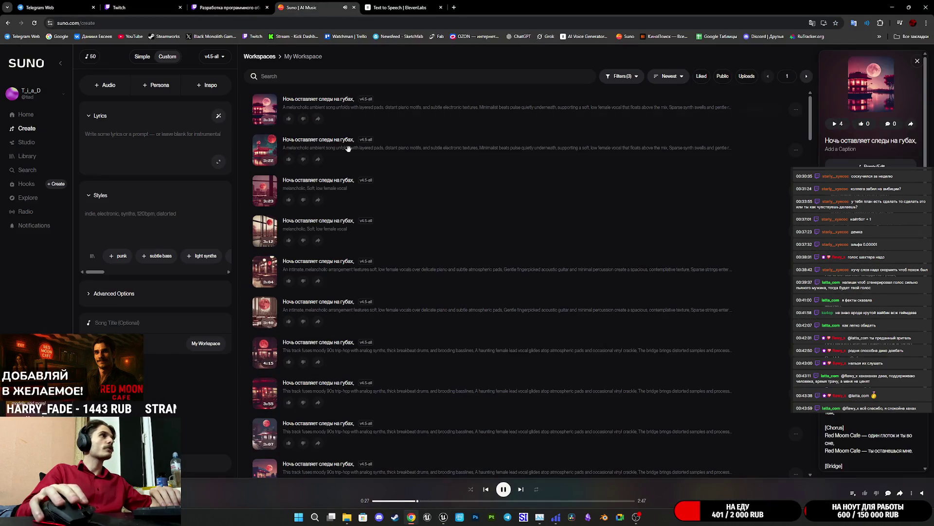
pyautogui.click(264, 149)
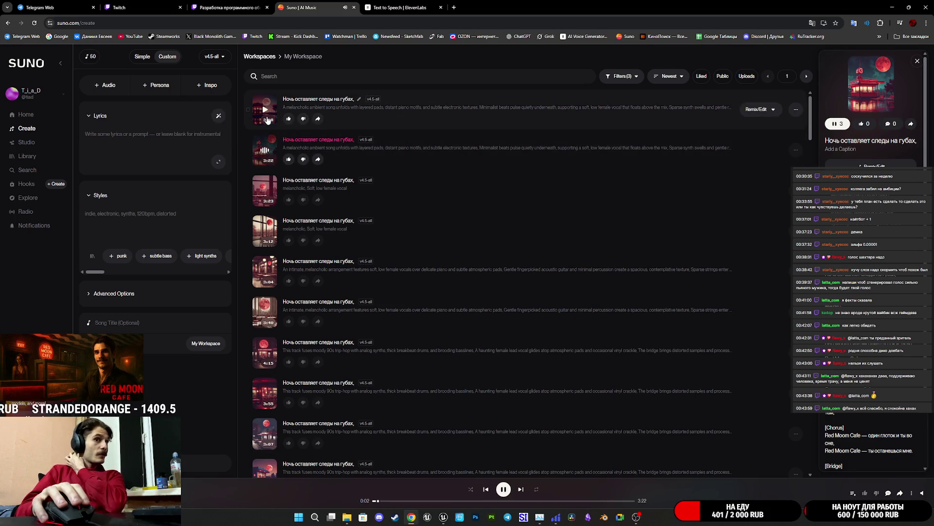
pyautogui.hotkey('ctrl', '2')
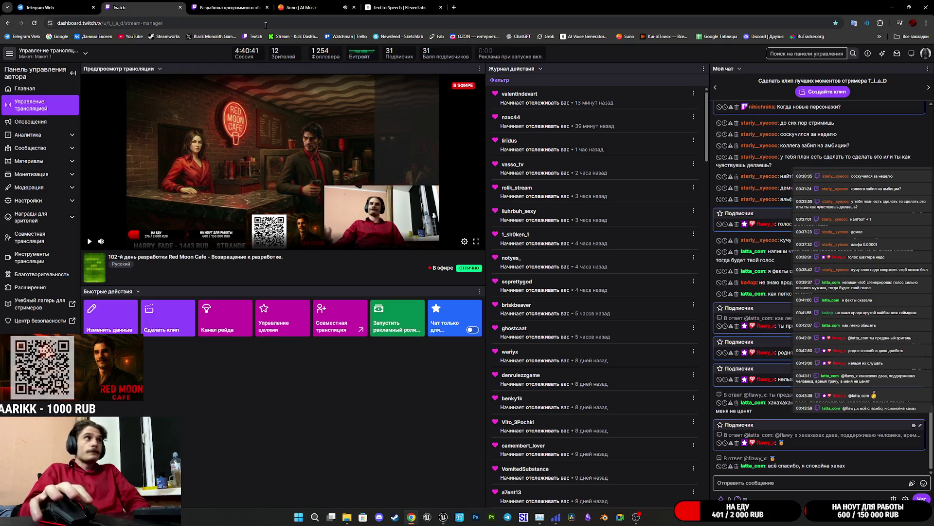
# Browse Twitch's software and game development category and open one of its live streams
pyautogui.click(258, 7)
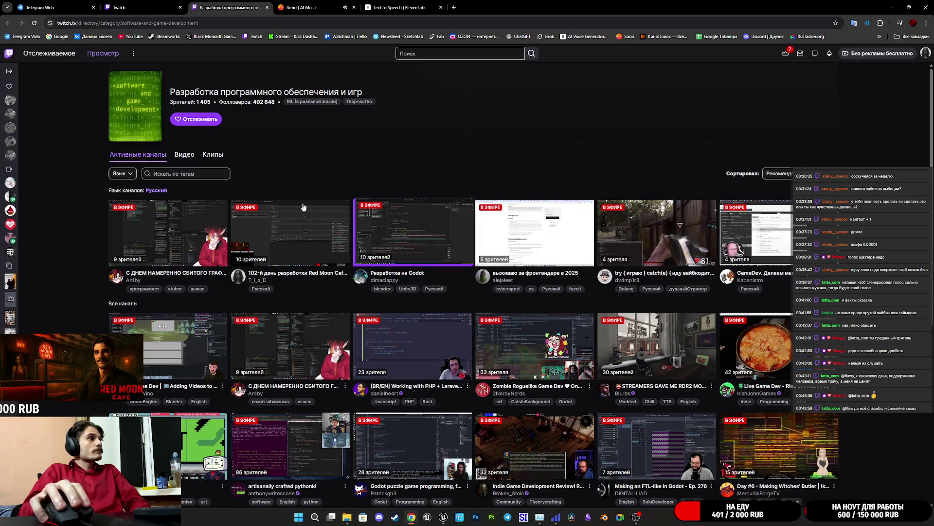
pyautogui.scroll(-2, 497, 221)
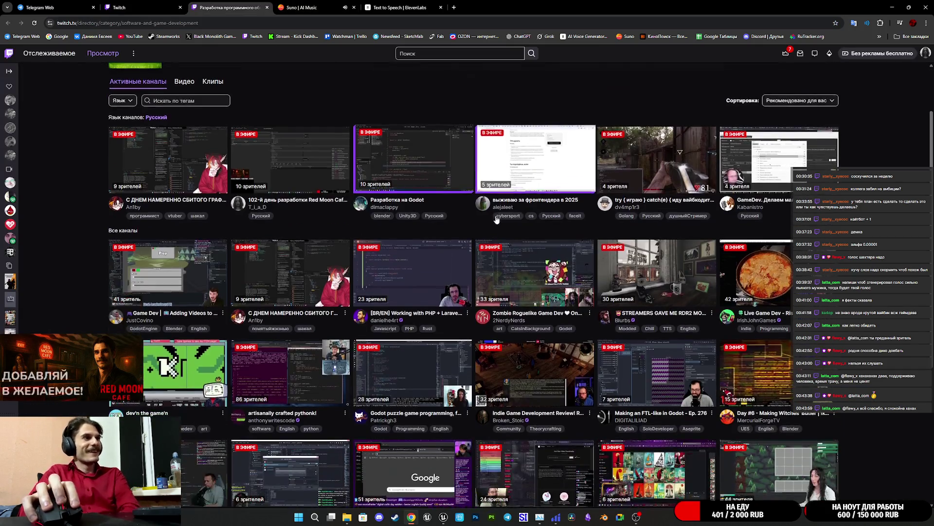
pyautogui.click(549, 385)
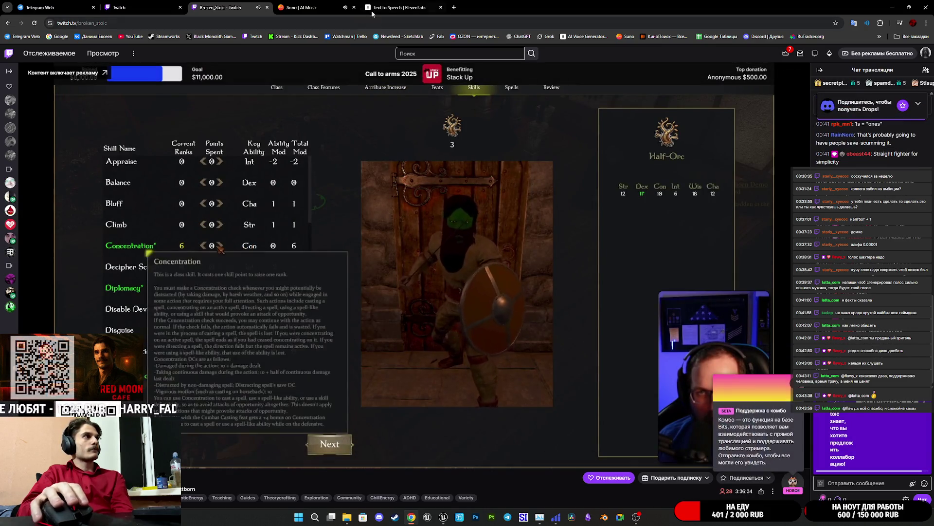
# Close the stream tab and bring Unreal Engine's Project Settings back to the front
pyautogui.hotkey('ctrl', 'w')
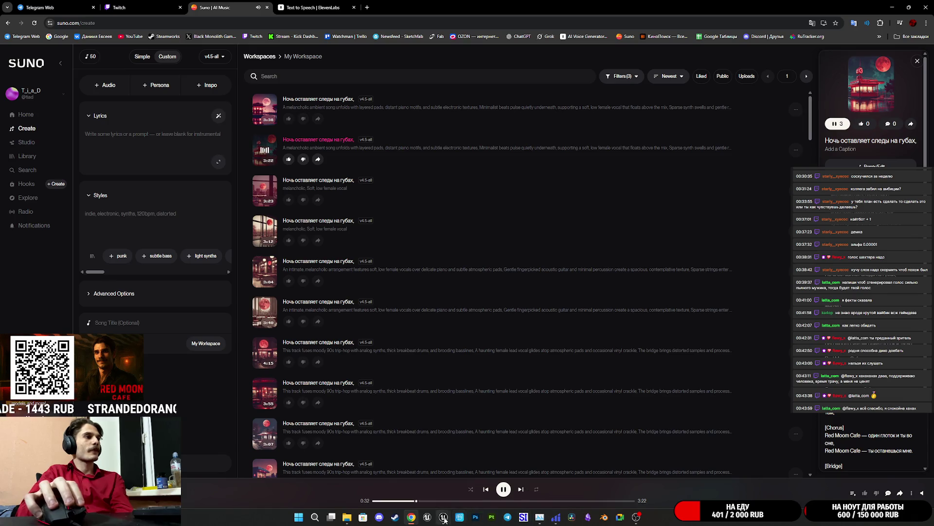
pyautogui.moveTo(444, 516)
pyautogui.click(472, 483)
# Review the Interchange project settings, filter the settings by 'inter', then clear the search
pyautogui.scroll(-5, 273, 340)
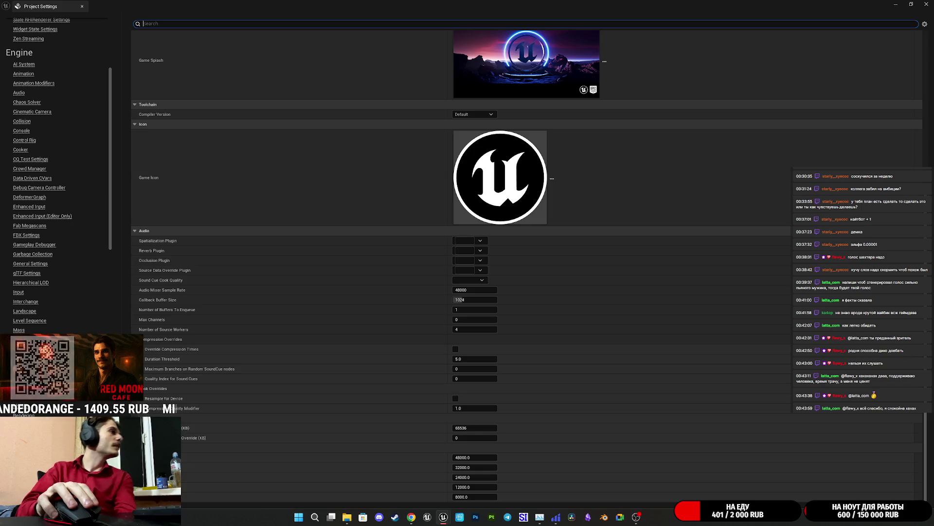
pyautogui.click(27, 302)
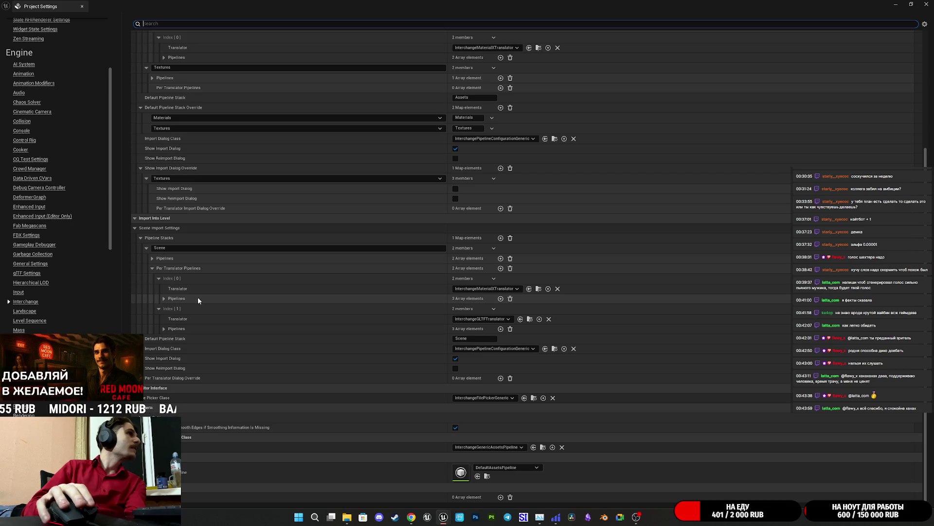
pyautogui.scroll(5, 211, 235)
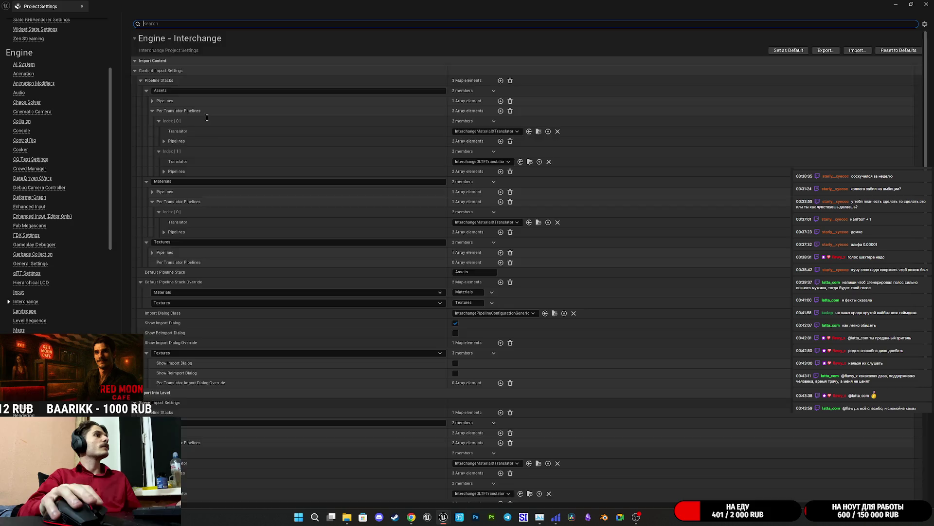
pyautogui.scroll(-3, 223, 145)
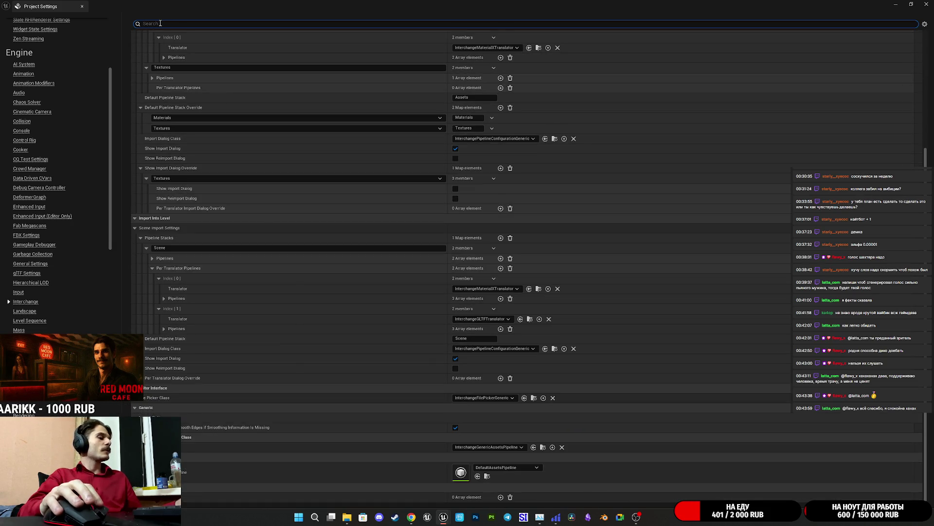
pyautogui.write('inter')
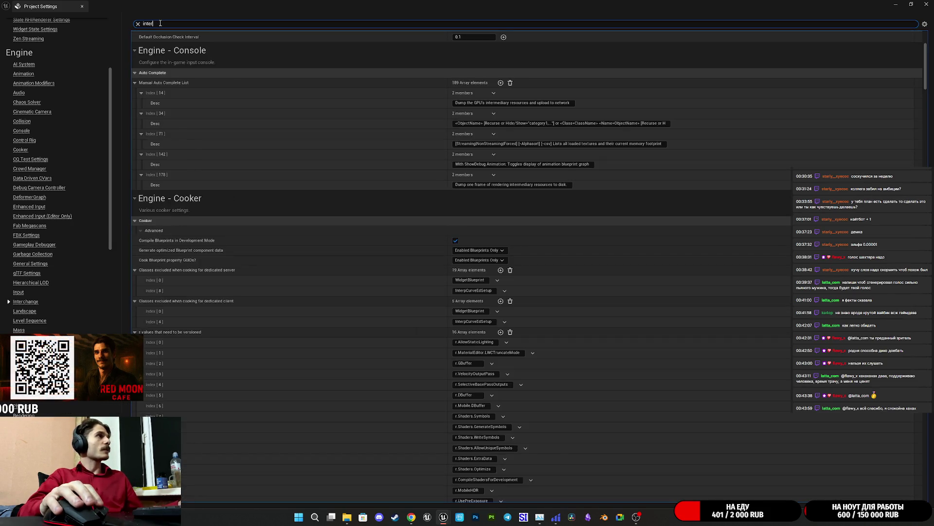
pyautogui.scroll(-6, 288, 232)
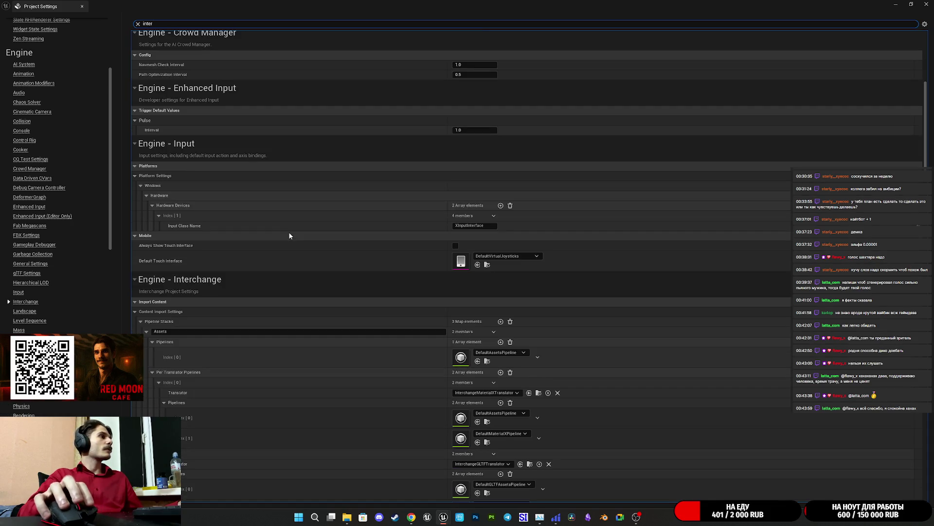
pyautogui.scroll(-15, 289, 235)
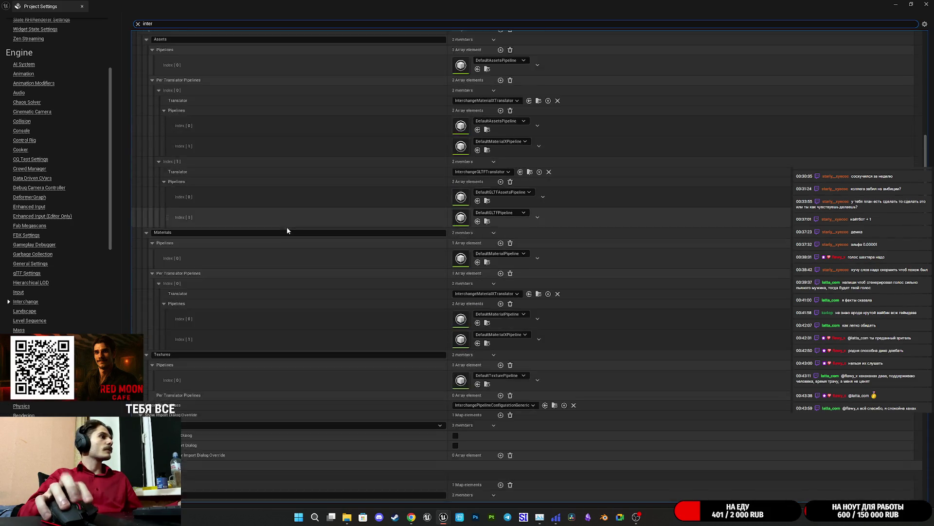
pyautogui.scroll(-12, 286, 232)
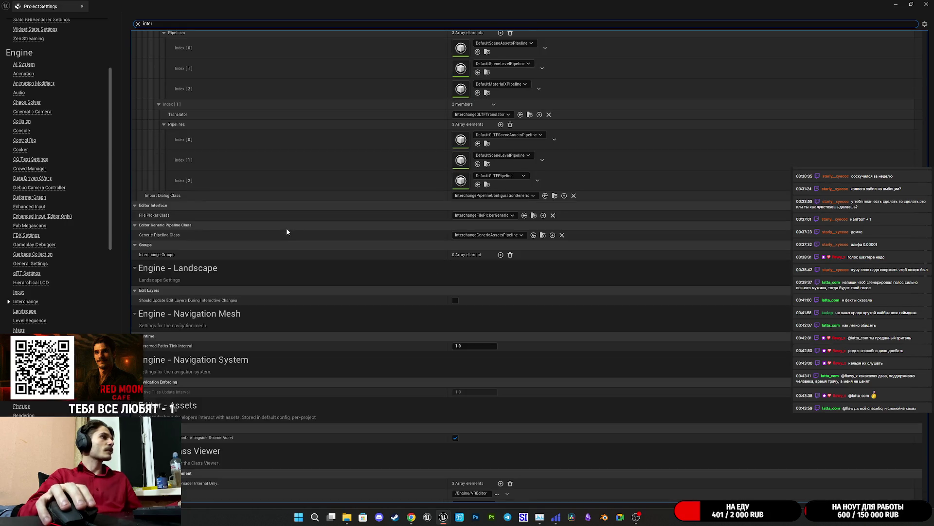
pyautogui.scroll(-20, 286, 231)
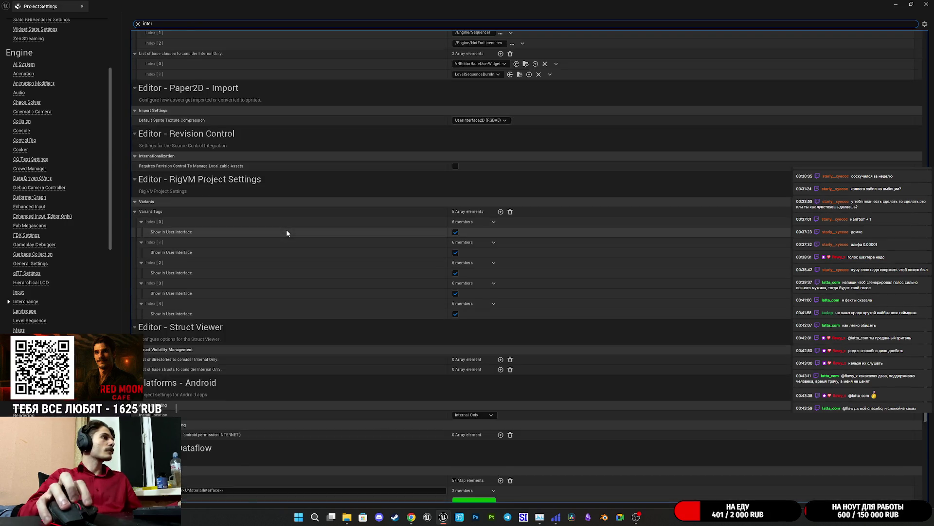
pyautogui.scroll(-4, 281, 229)
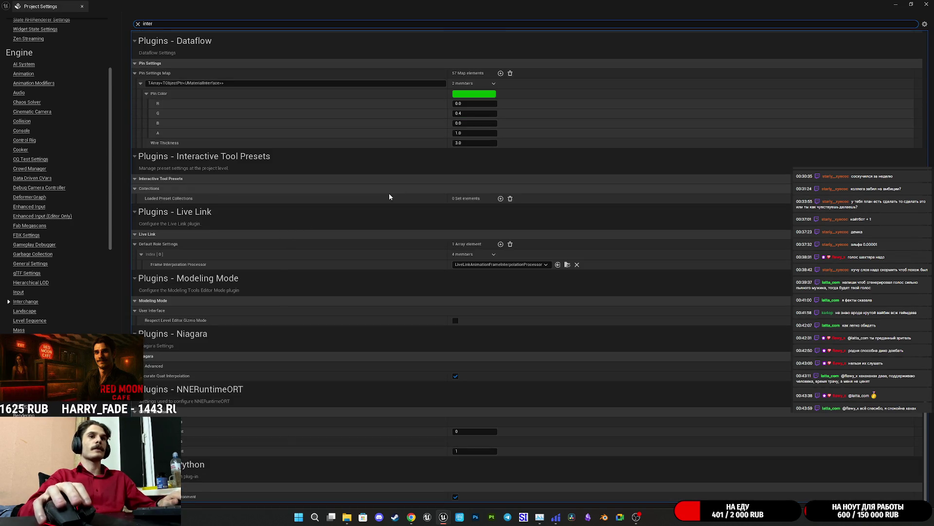
pyautogui.click(137, 23)
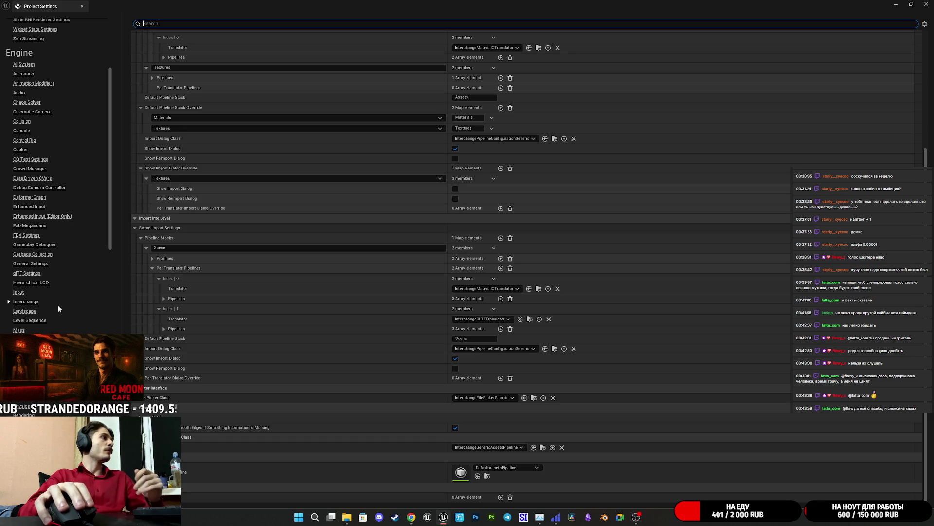
pyautogui.scroll(-3, 27, 295)
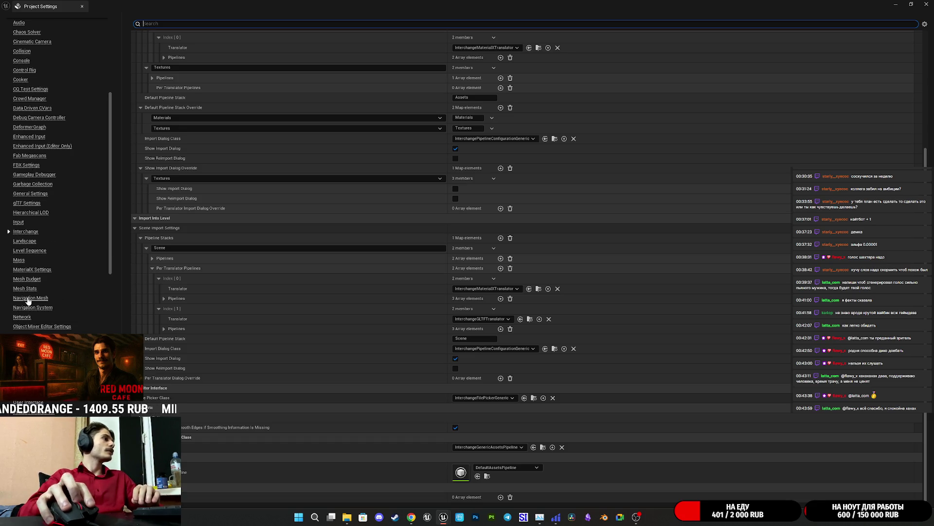
# Return to the browser and open Grok in a new tab
pyautogui.click(417, 512)
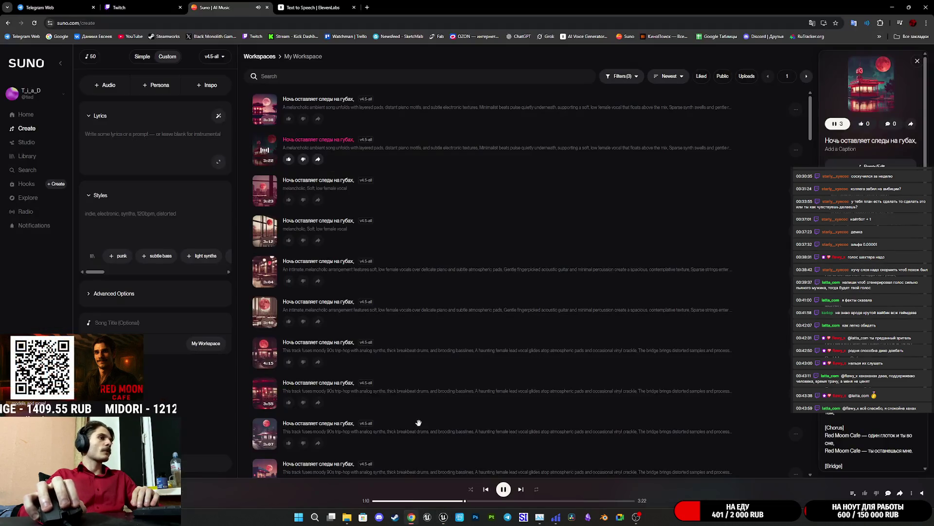
pyautogui.middleClick(549, 37)
pyautogui.click(406, 5)
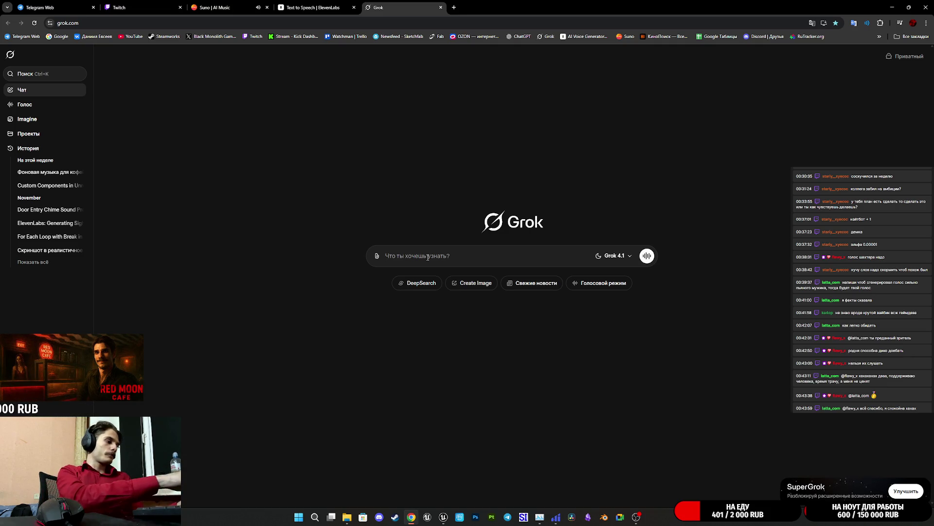
# Send Grok the Russian question 'как включить локализацию в ue5 чтобы я мог переводить текста в игре на другие язы'
pyautogui.write('ult')
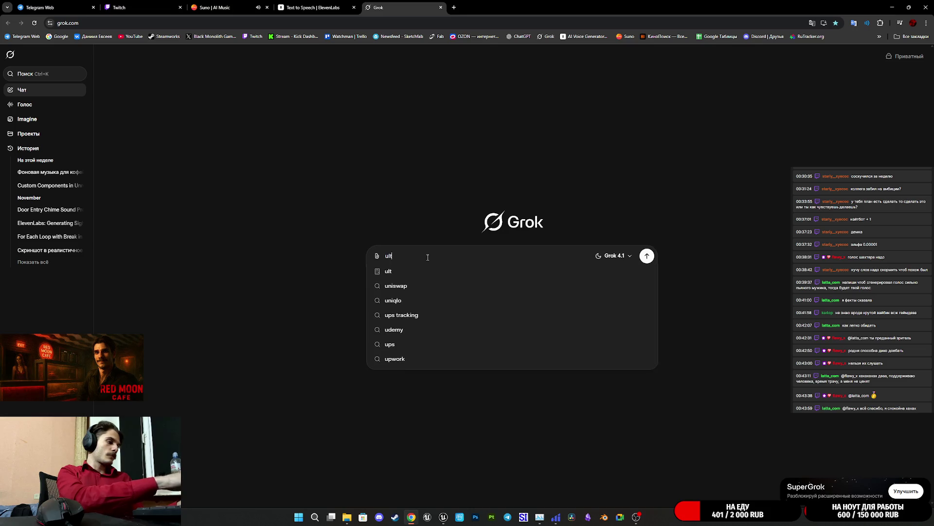
pyautogui.write(' drk.xbnm kjrf')
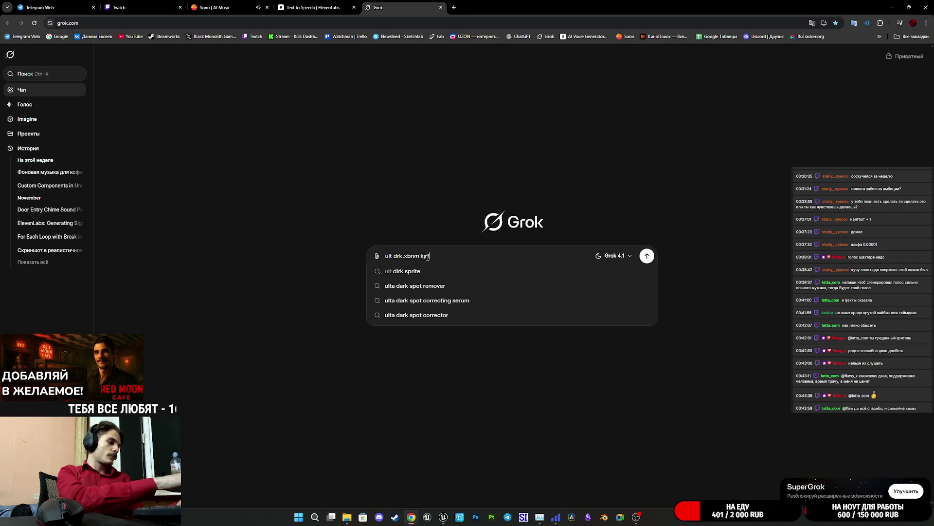
pyautogui.write('kbpf')
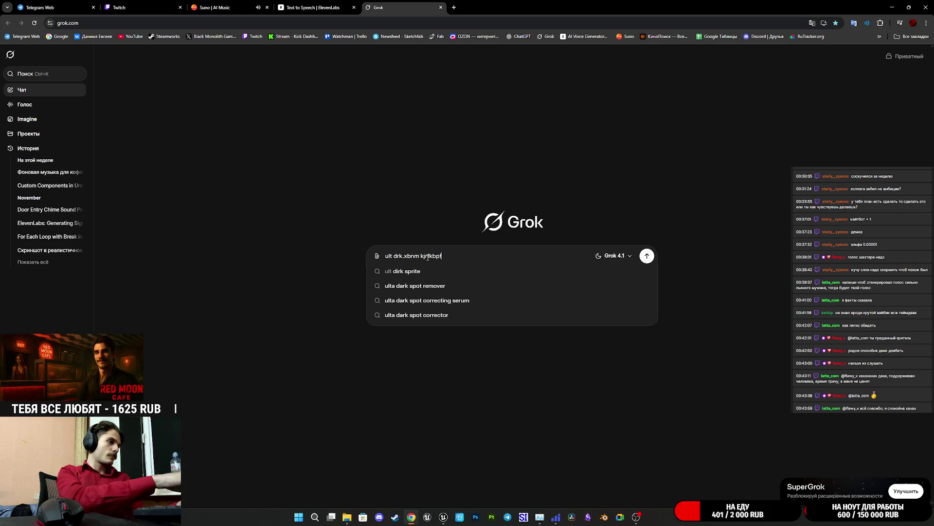
pyautogui.press('BackSpace')
pyautogui.press('BackSpace')
pyautogui.press('BackSpace')
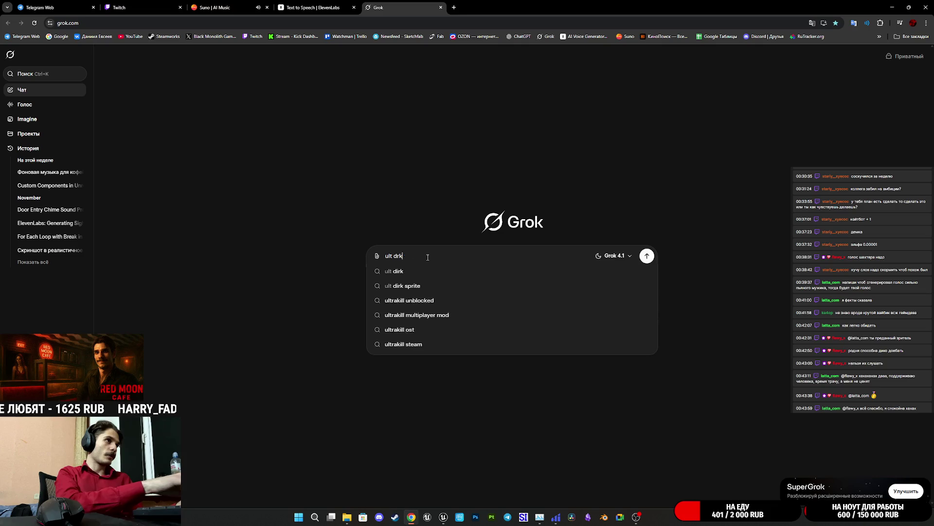
pyautogui.write('как')
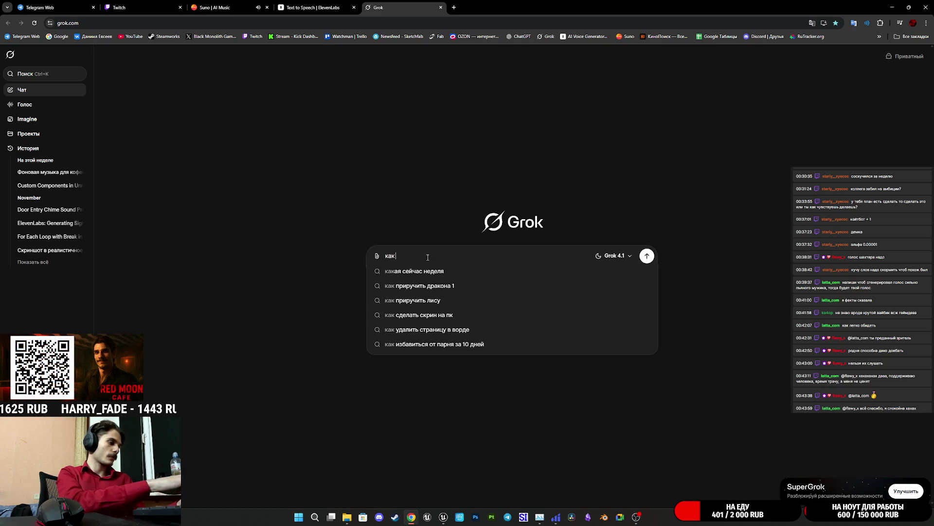
pyautogui.write(' включ')
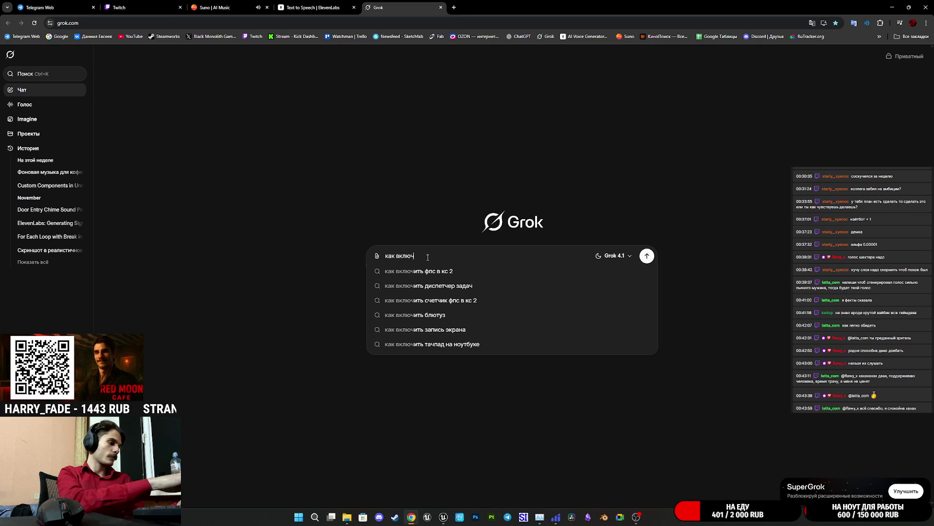
pyautogui.write('ить локализацию в')
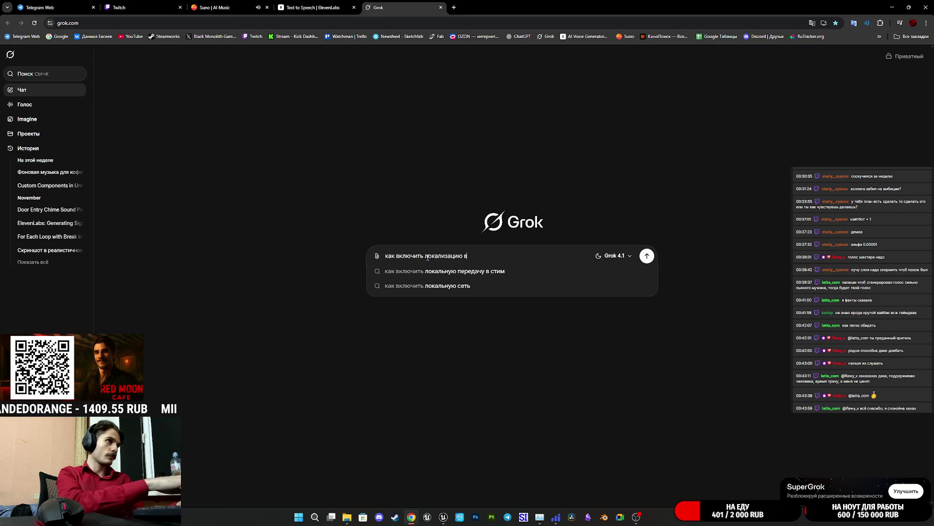
pyautogui.write(' ue5')
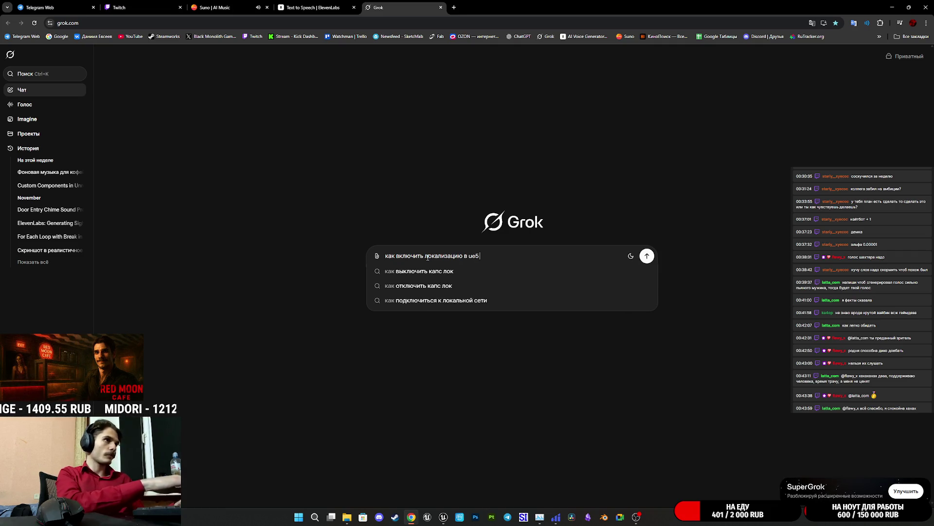
pyautogui.write(' чтобы я мог пере')
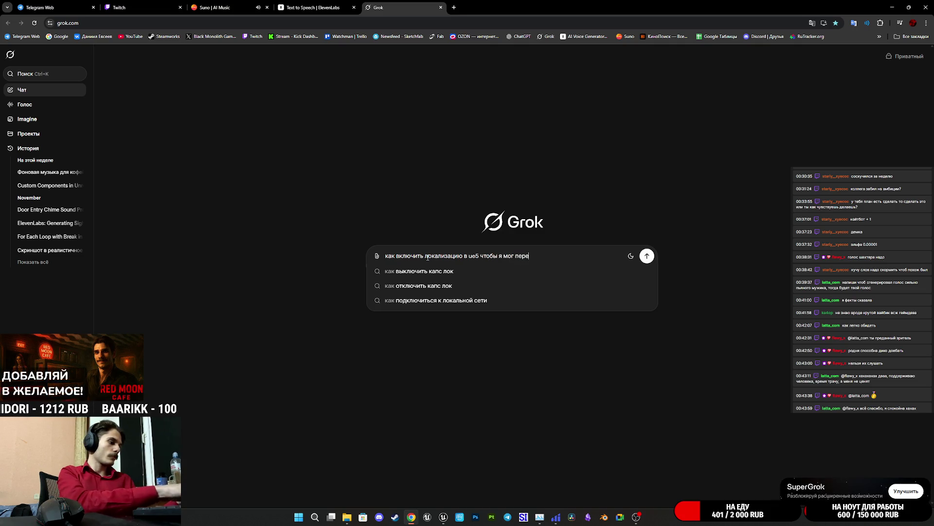
pyautogui.write('водить текста в')
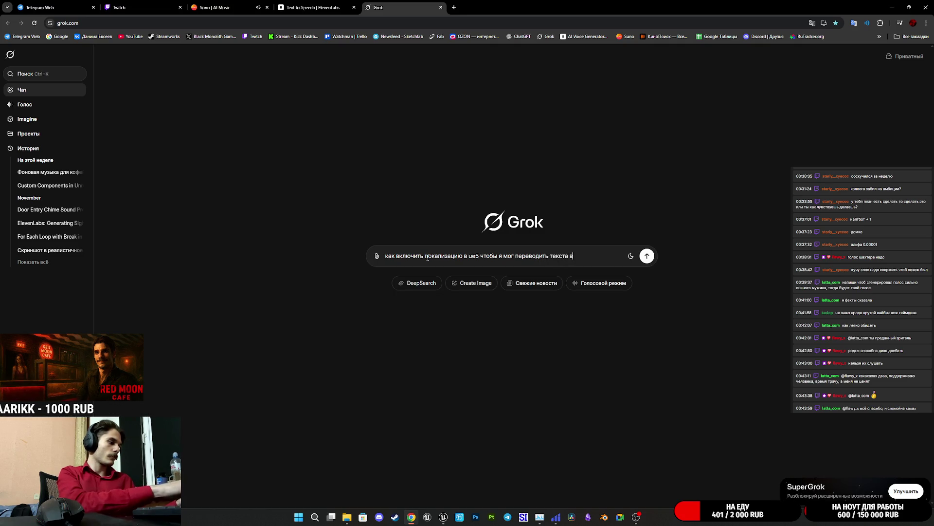
pyautogui.write(' игре на другие я')
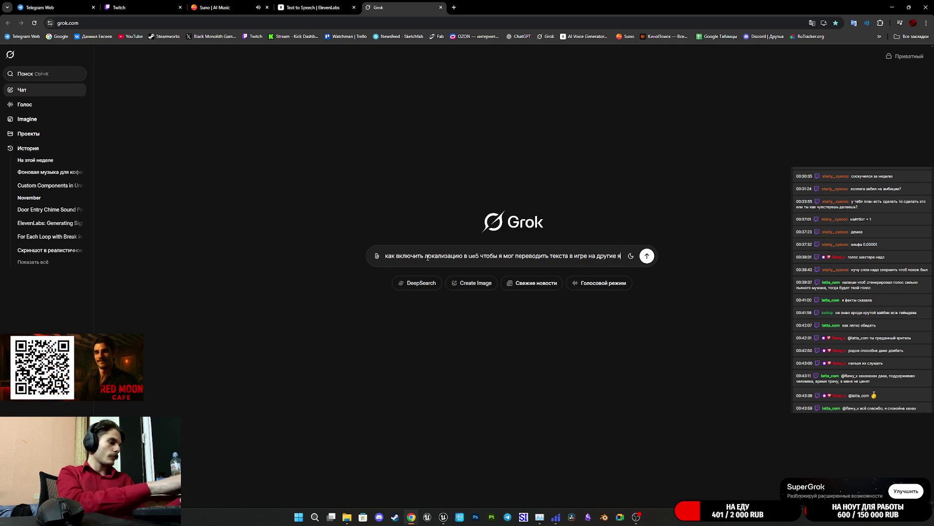
pyautogui.write('зыки')
pyautogui.press('Return')
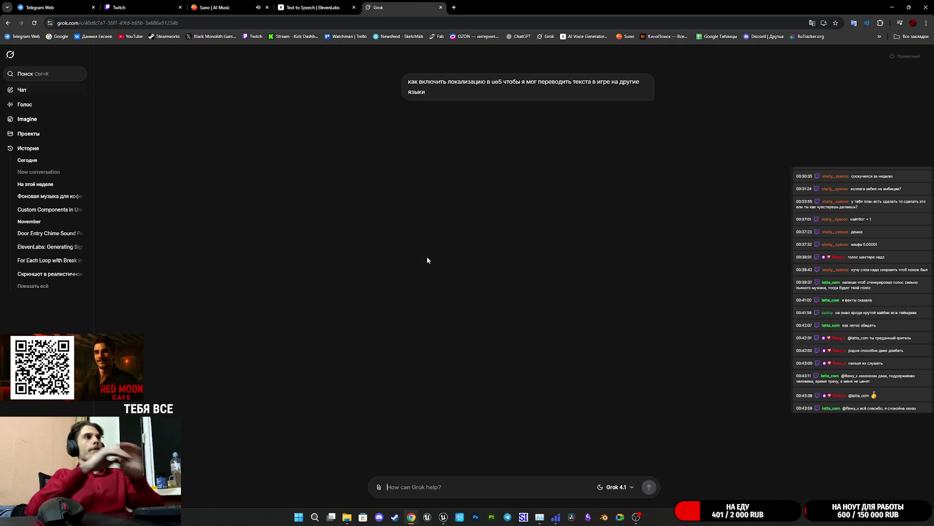
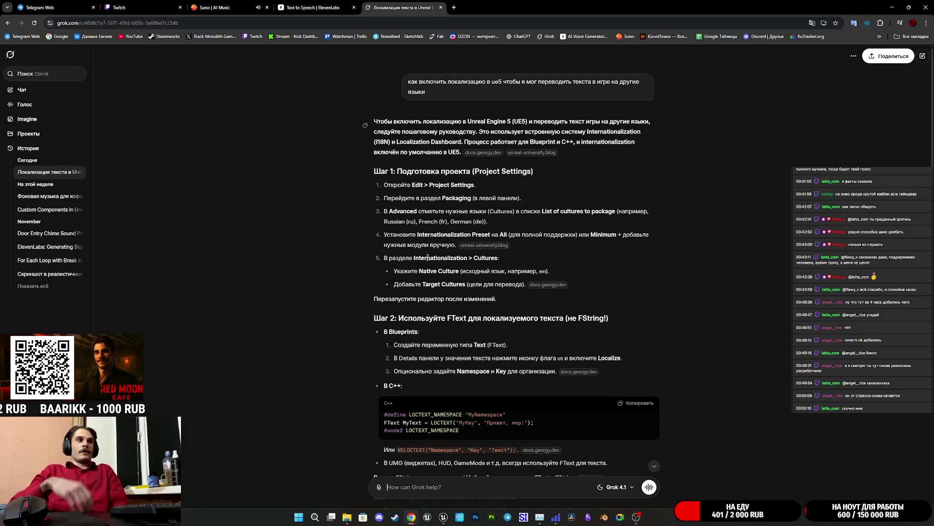
# Bring the Unreal Editor's Project Settings window forward from the taskbar
pyautogui.scroll(-3, 539, 251)
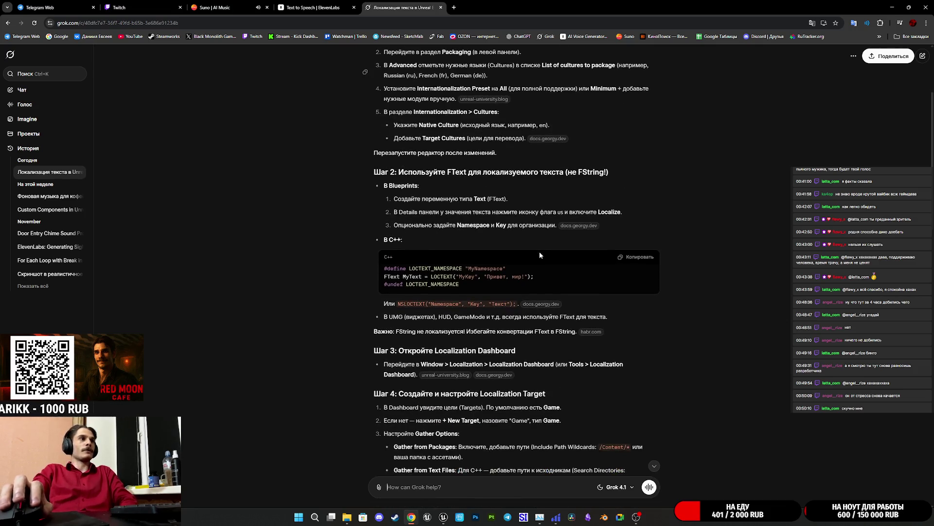
pyautogui.scroll(2, 539, 251)
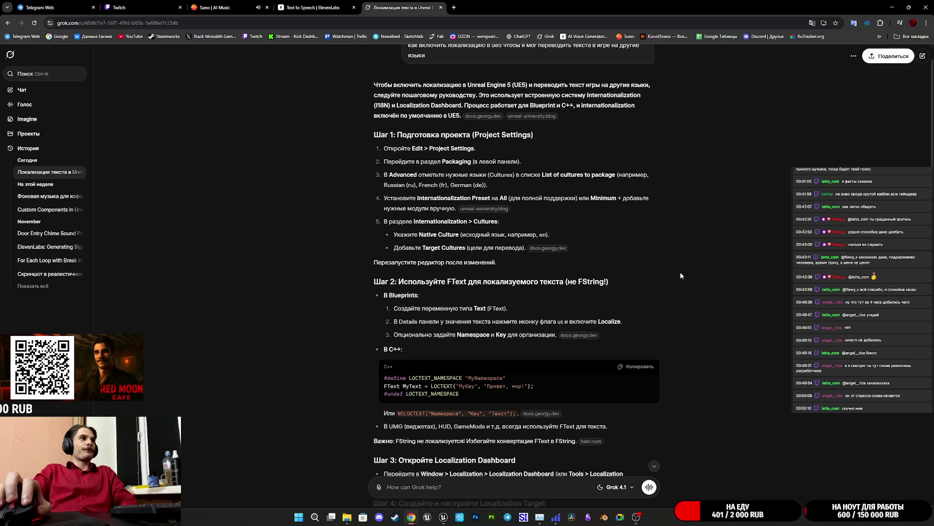
pyautogui.scroll(1, 680, 276)
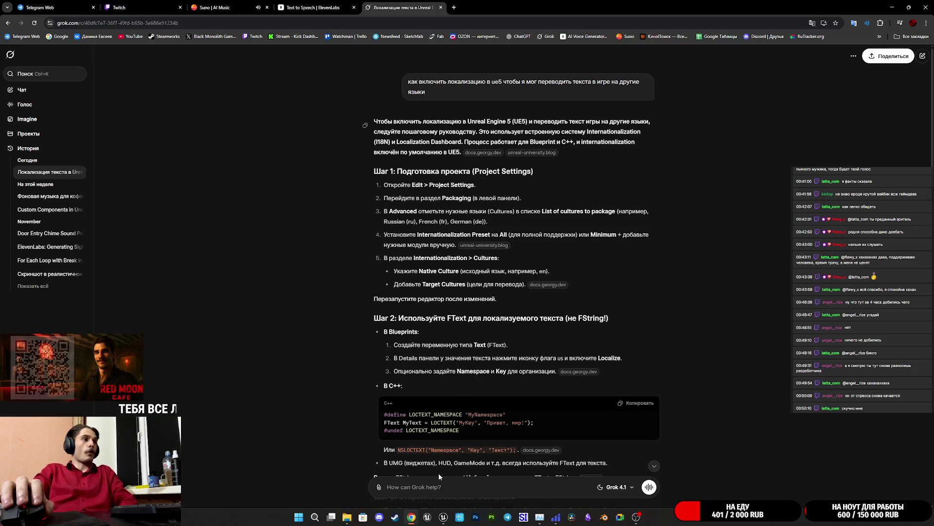
pyautogui.moveTo(428, 515)
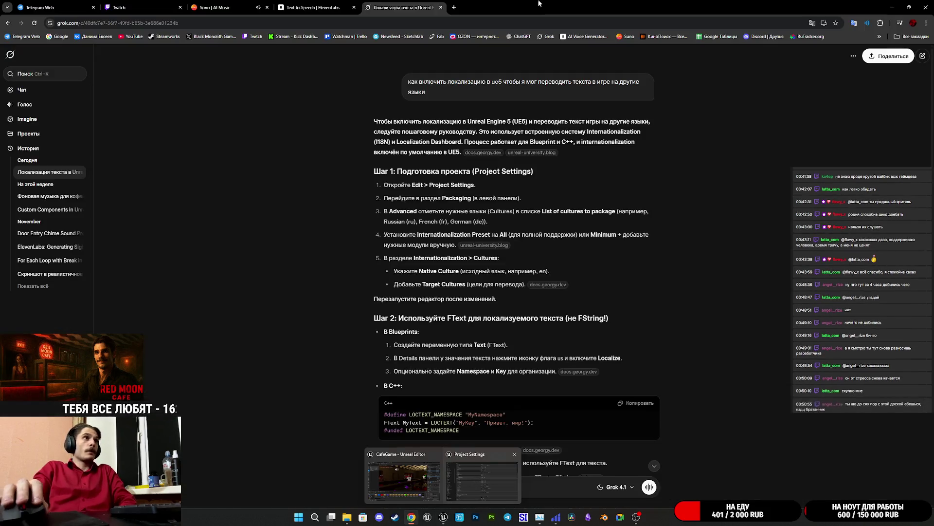
pyautogui.click(475, 481)
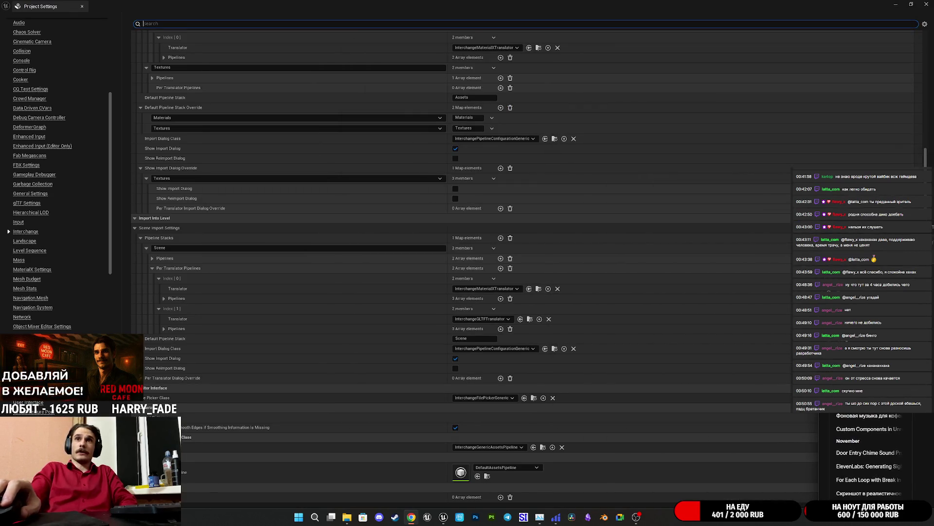
# Browse the settings category list, past Interchange, and select Project – Packaging
pyautogui.scroll(-5, 71, 316)
pyautogui.scroll(-8, 63, 331)
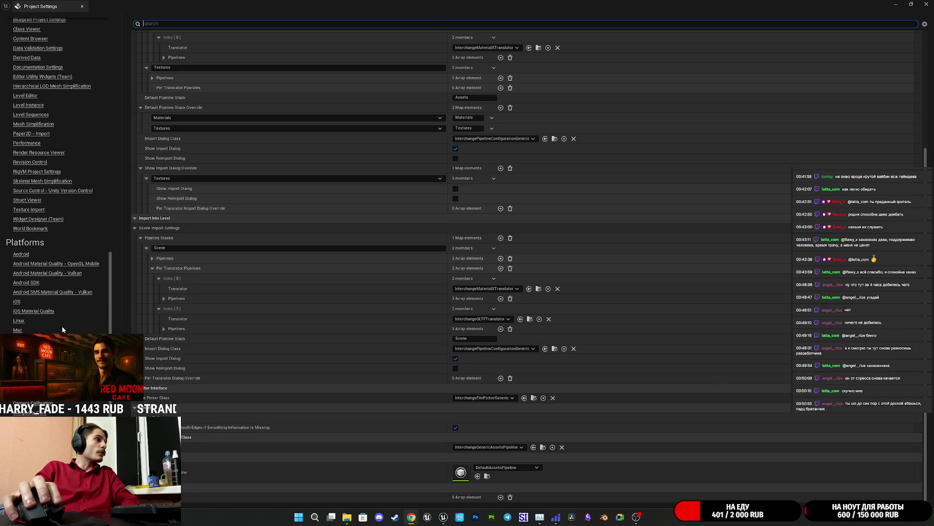
pyautogui.scroll(18, 59, 326)
pyautogui.scroll(15, 57, 322)
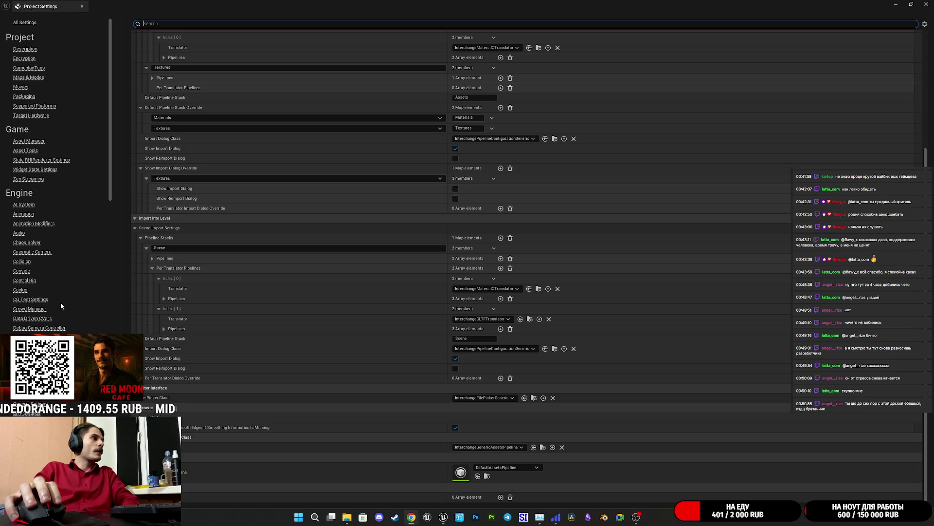
pyautogui.scroll(-6, 54, 308)
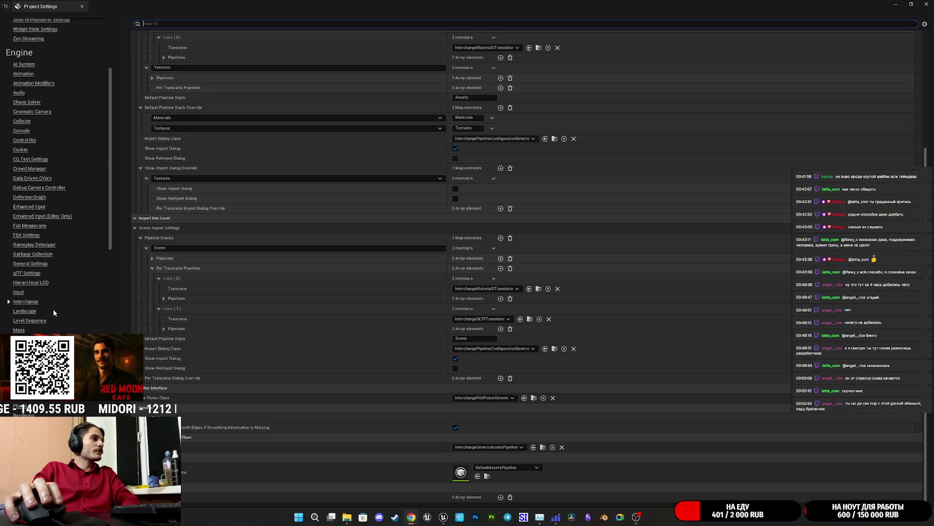
pyautogui.scroll(-2, 56, 292)
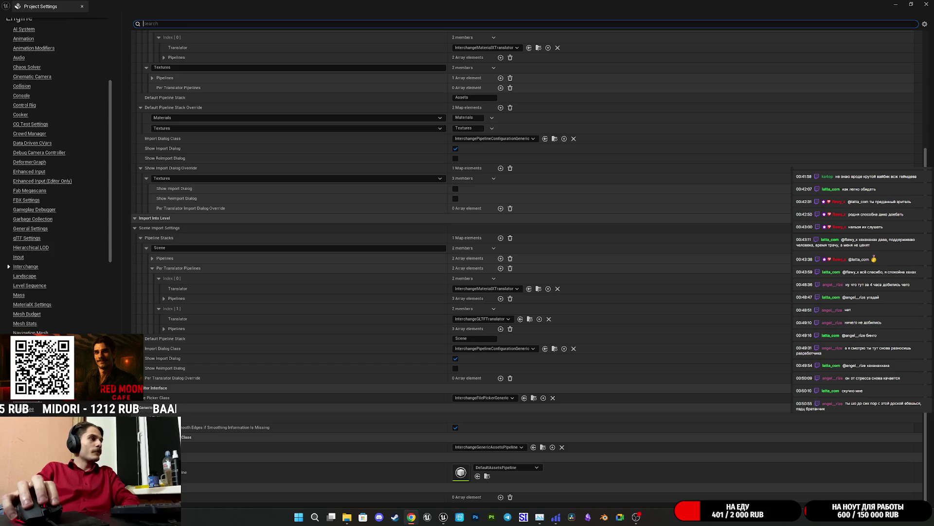
pyautogui.scroll(3, 56, 175)
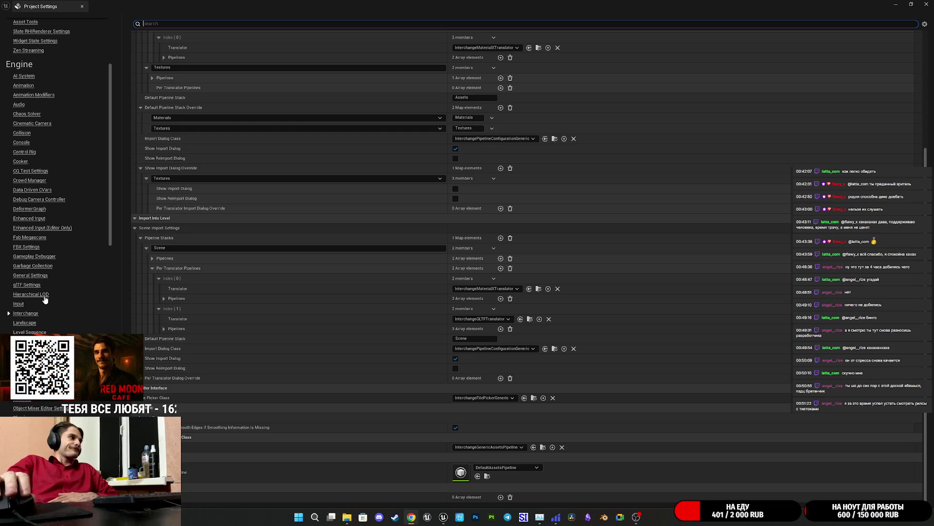
pyautogui.scroll(3, 51, 281)
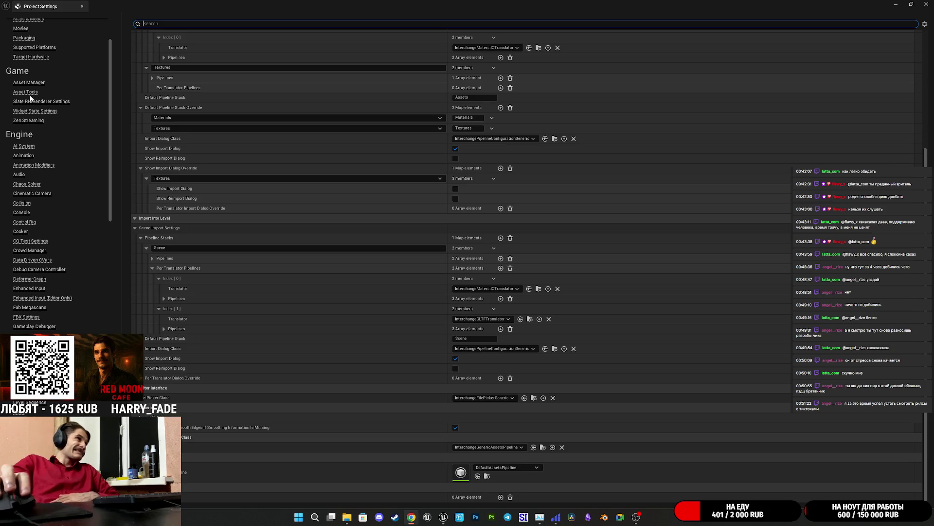
pyautogui.click(24, 38)
# Expand the Packaging page's advanced options to reveal the Languages to Package list
pyautogui.scroll(5, 245, 239)
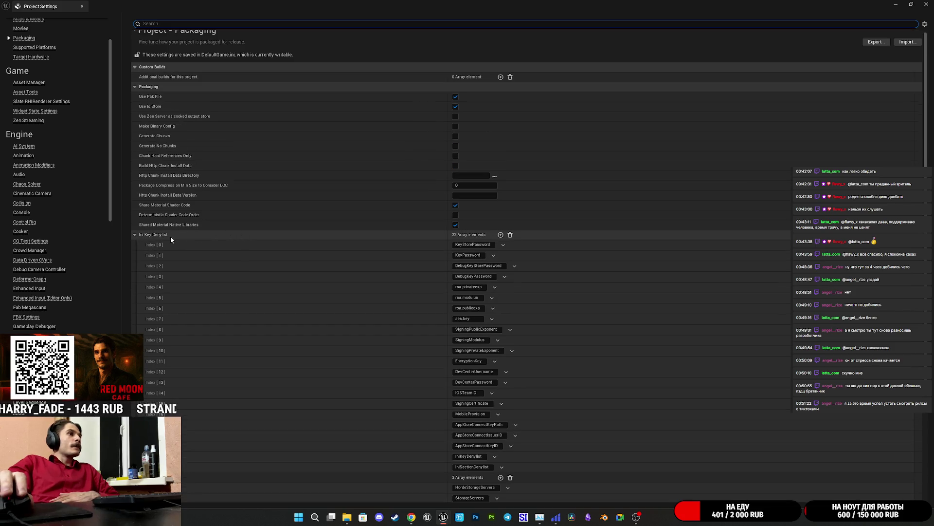
pyautogui.scroll(-6, 168, 235)
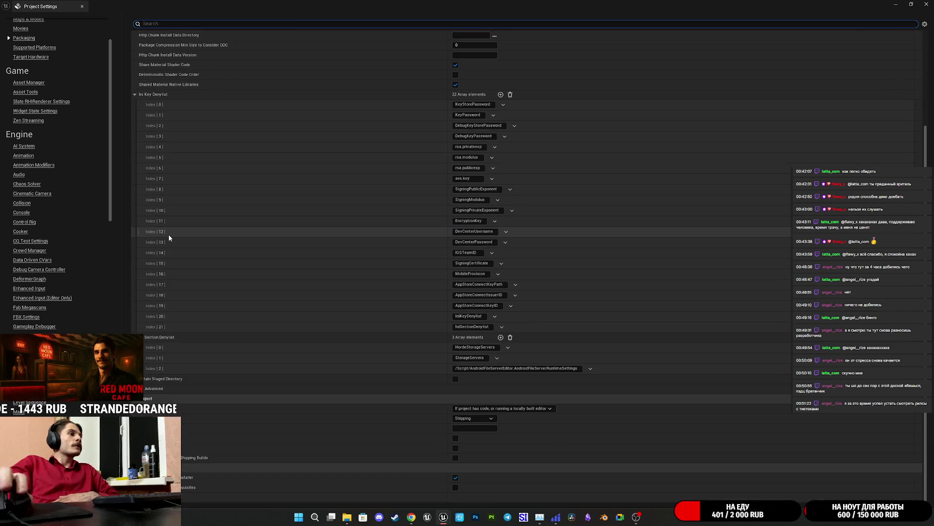
pyautogui.click(145, 390)
pyautogui.scroll(-3, 281, 391)
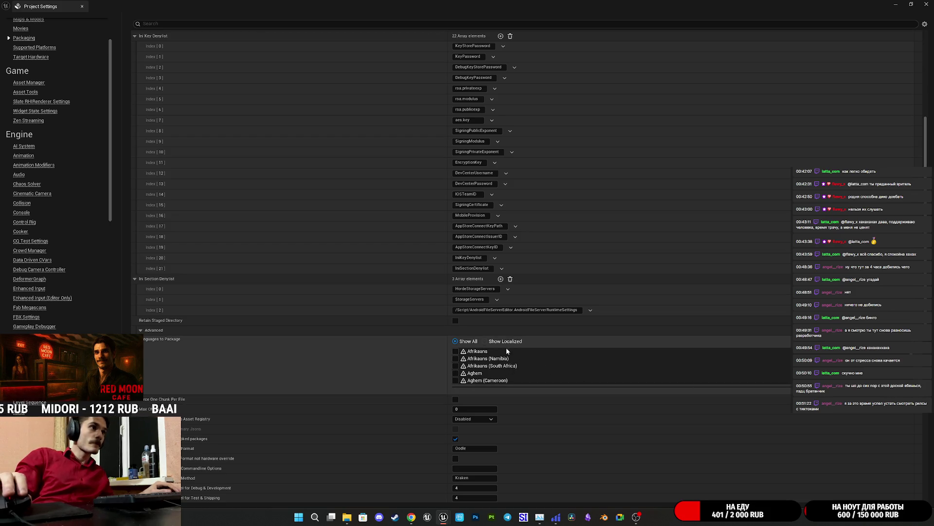
# Switch the Languages to Package list to localized-only languages, then back to all languages
pyautogui.scroll(-3, 574, 355)
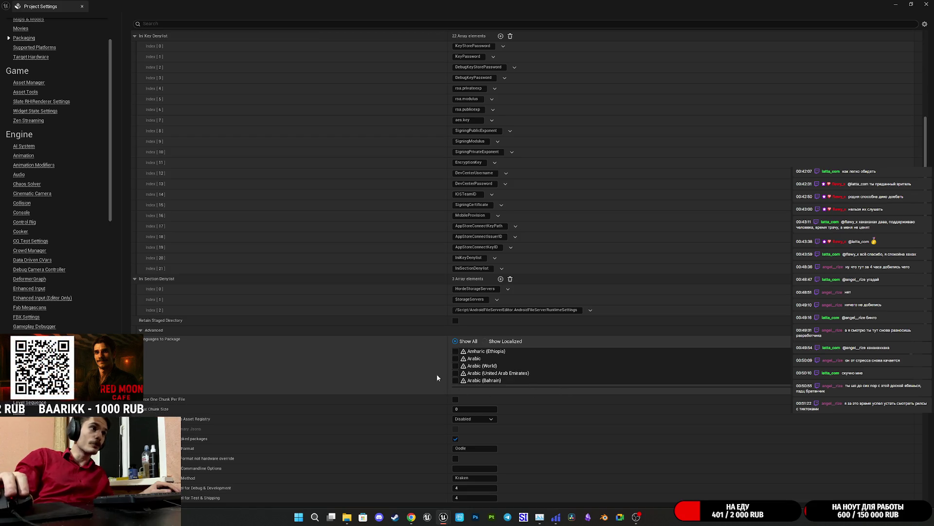
pyautogui.scroll(-3, 524, 337)
pyautogui.scroll(-5, 556, 293)
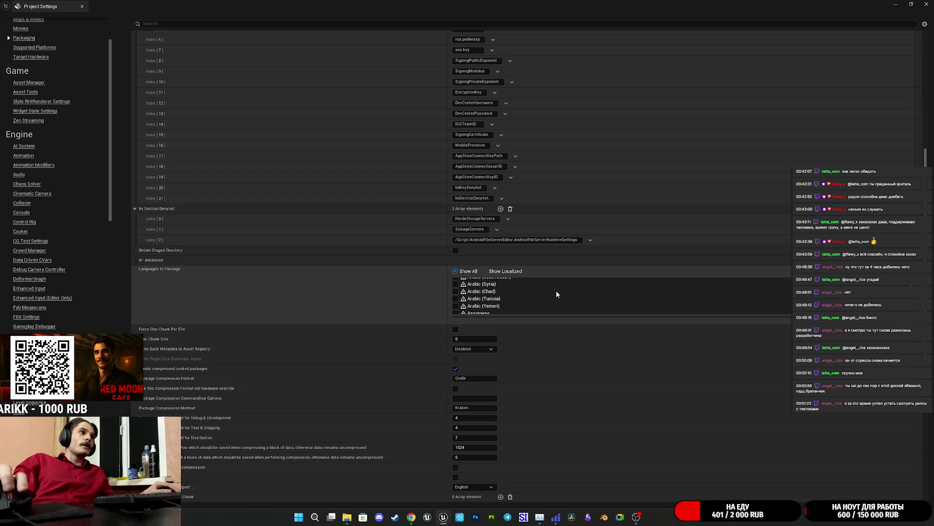
pyautogui.click(505, 271)
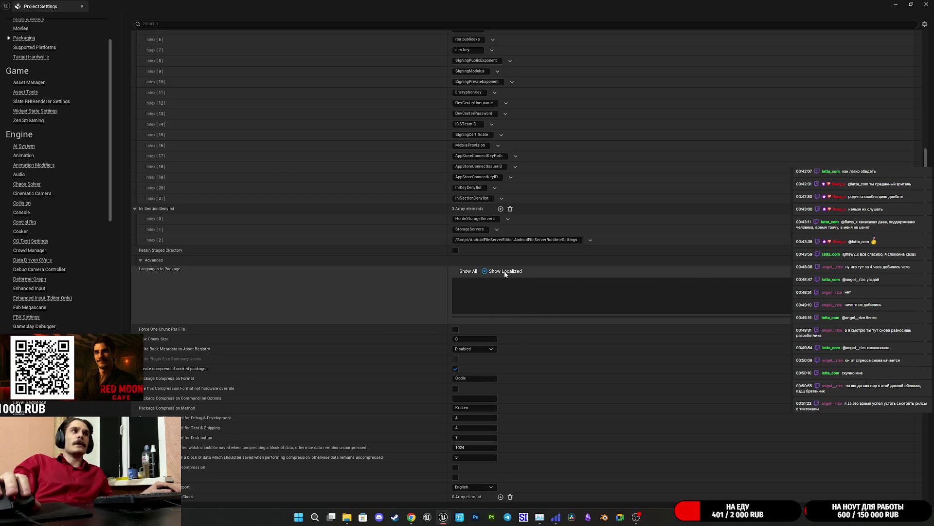
pyautogui.click(470, 271)
# Scroll through the language list to Russian to confirm it is ticked, then return to the list's start
pyautogui.scroll(-20, 491, 295)
pyautogui.scroll(-20, 491, 295)
pyautogui.scroll(20, 491, 296)
pyautogui.scroll(-8, 577, 312)
pyautogui.scroll(-10, 556, 300)
pyautogui.scroll(-3, 520, 296)
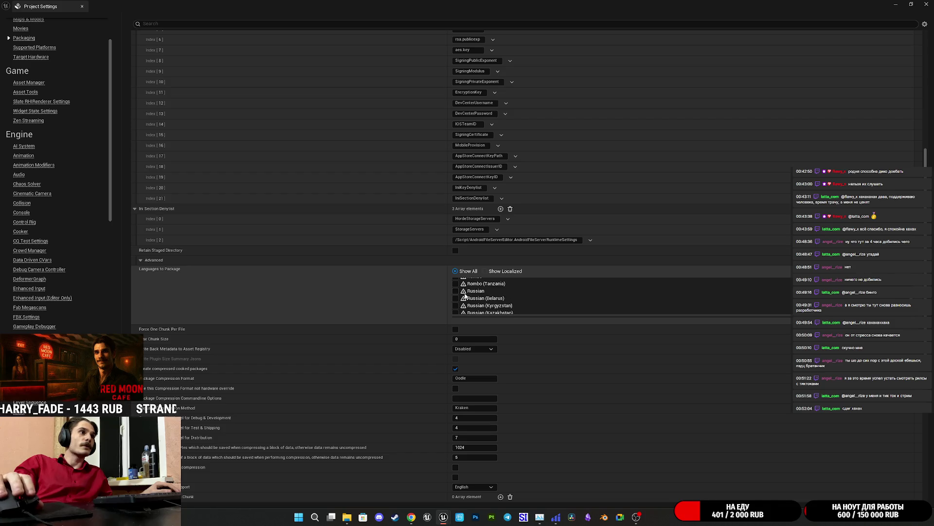
pyautogui.scroll(-2, 509, 305)
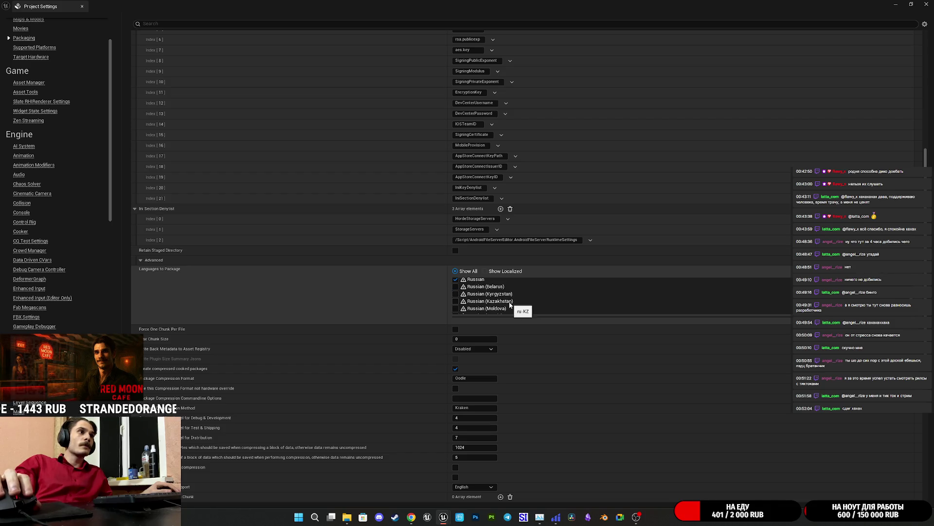
pyautogui.scroll(-3, 503, 306)
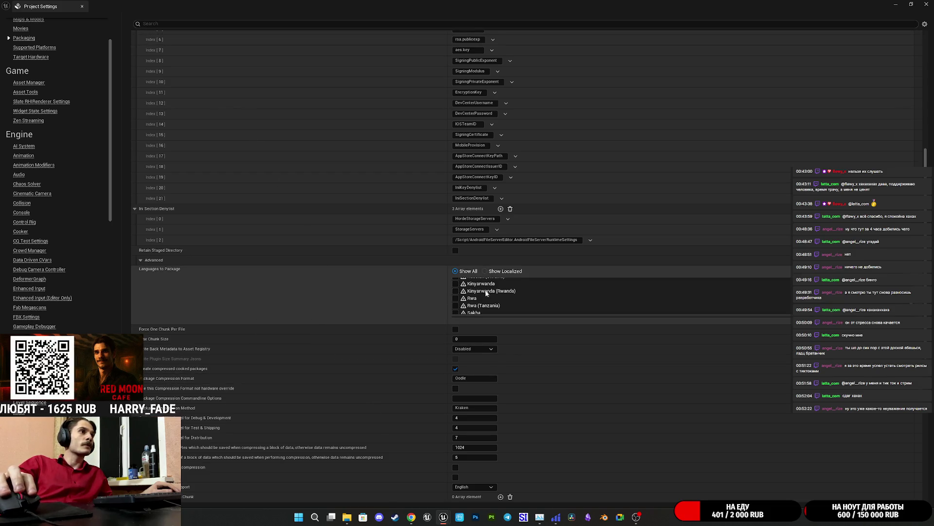
pyautogui.click(470, 273)
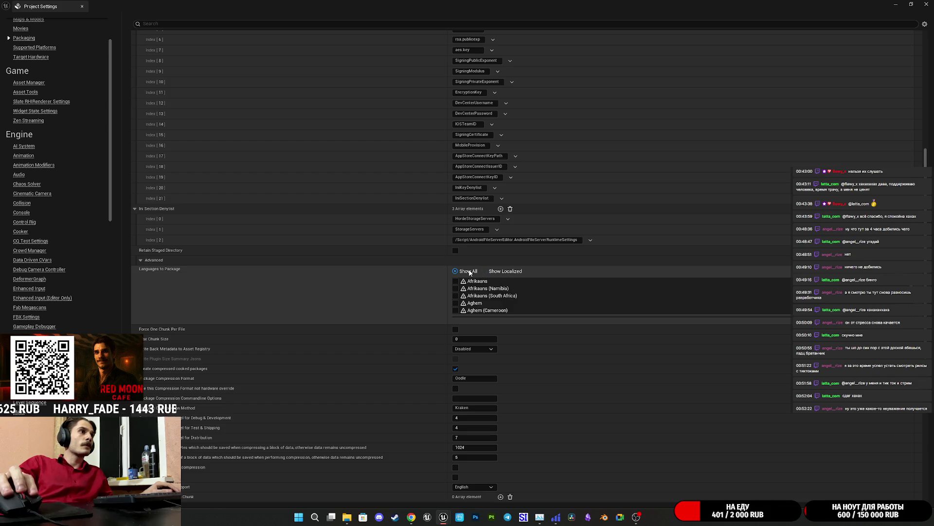
pyautogui.scroll(10, 390, 343)
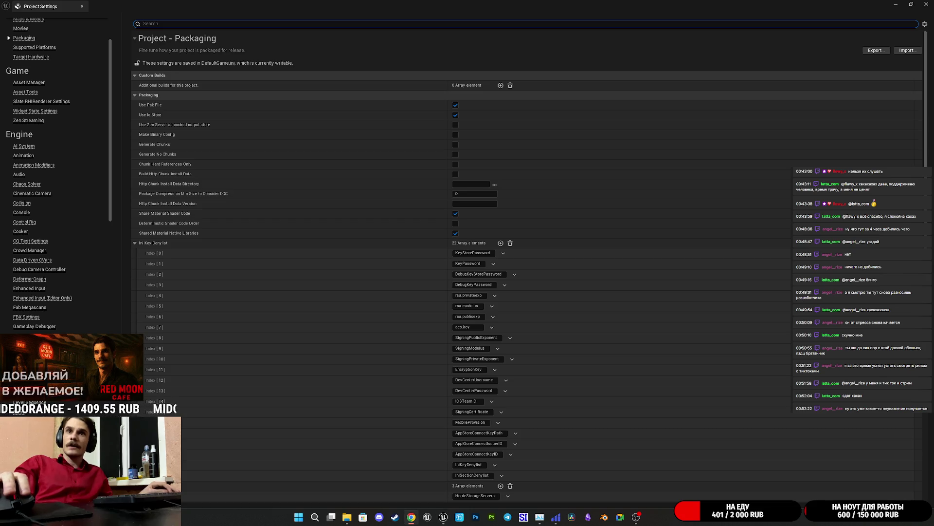
pyautogui.write('Internationalization')
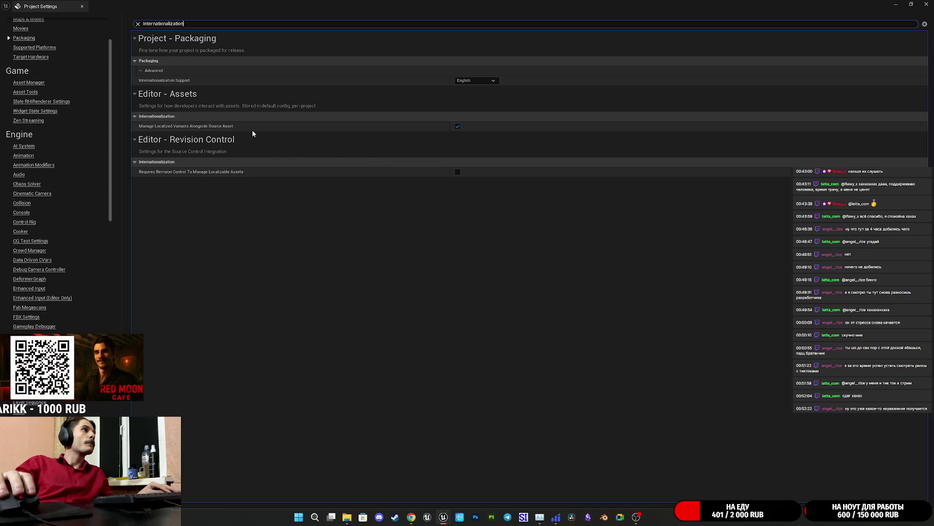
pyautogui.click(476, 82)
pyautogui.click(474, 87)
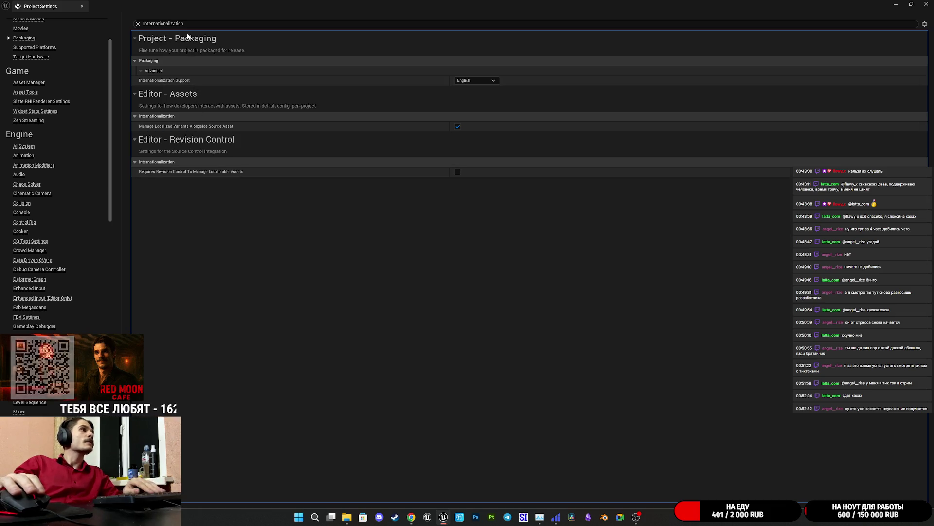
pyautogui.click(138, 23)
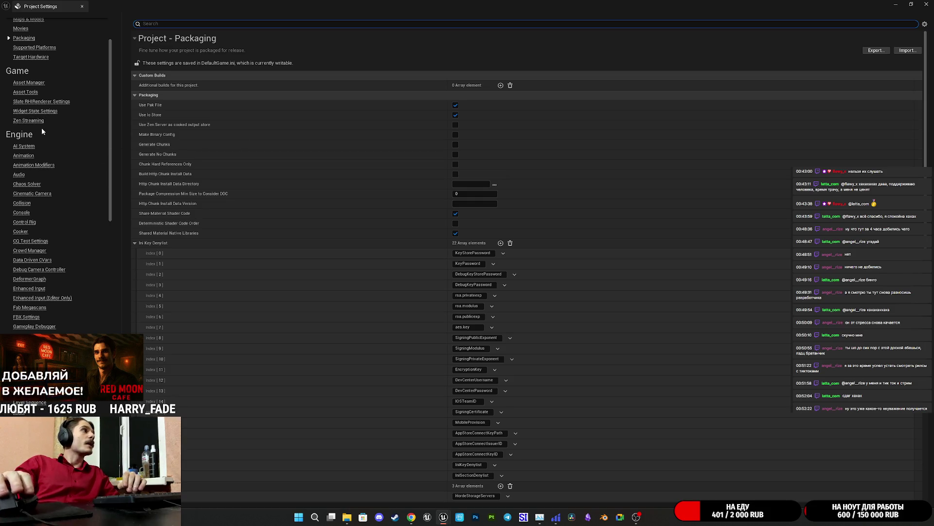
pyautogui.scroll(3, 42, 128)
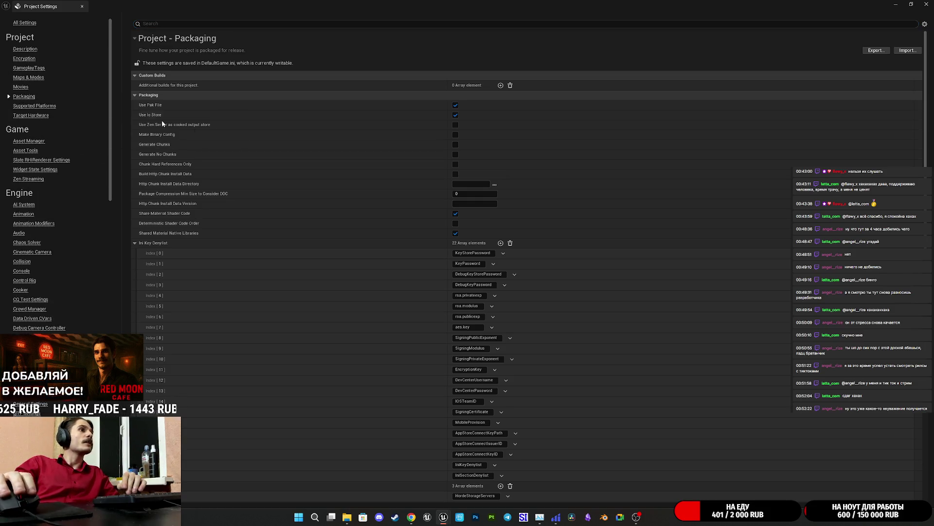
pyautogui.scroll(-3, 220, 195)
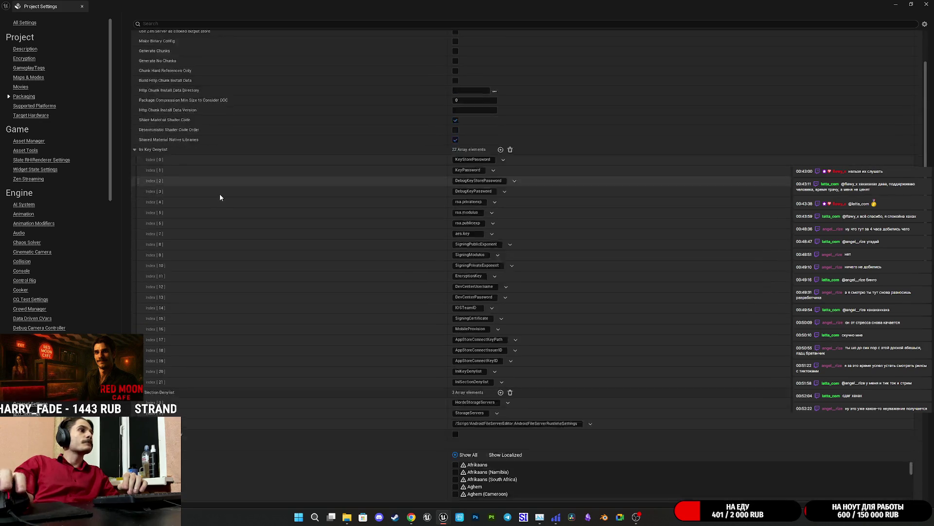
pyautogui.scroll(-5, 220, 193)
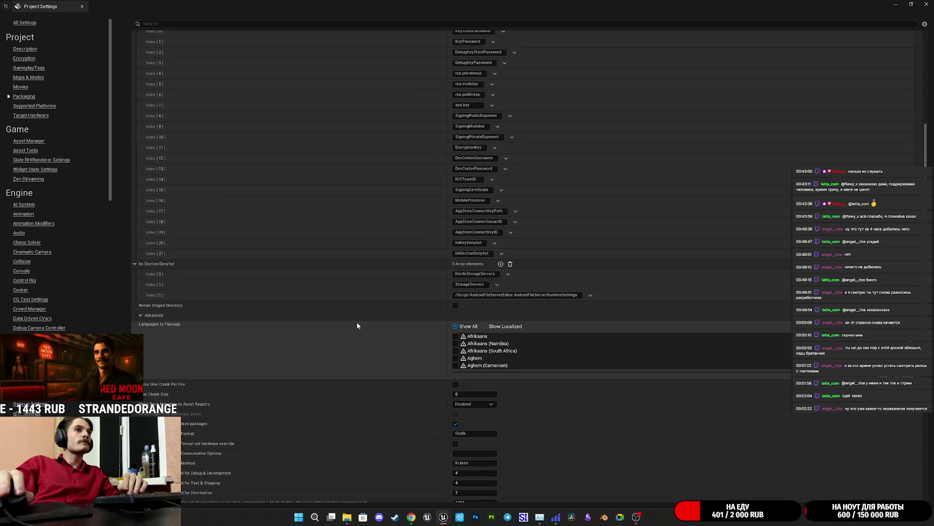
pyautogui.scroll(-1, 351, 325)
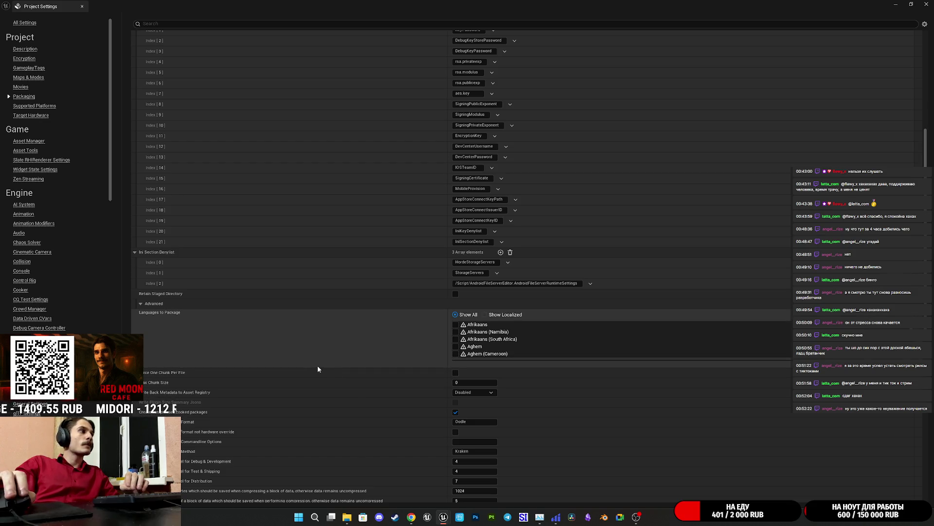
pyautogui.scroll(-10, 314, 365)
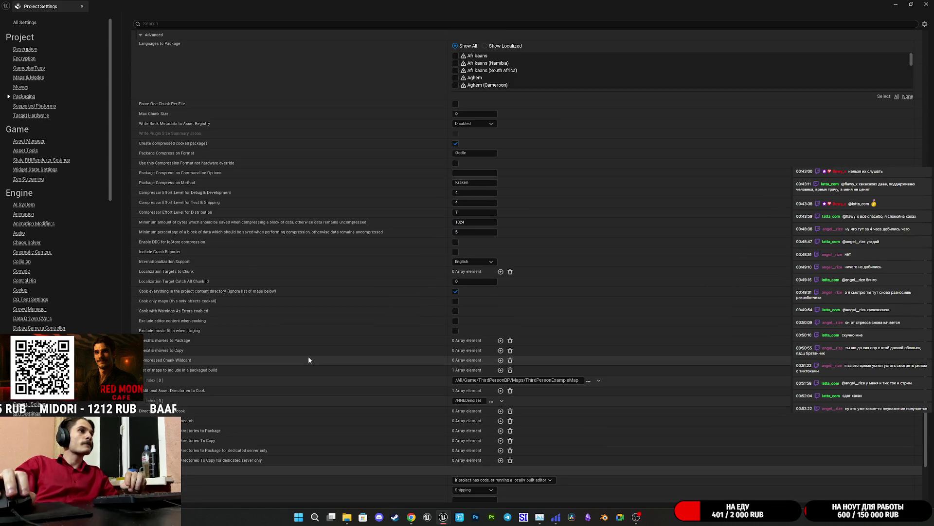
pyautogui.scroll(-3, 300, 350)
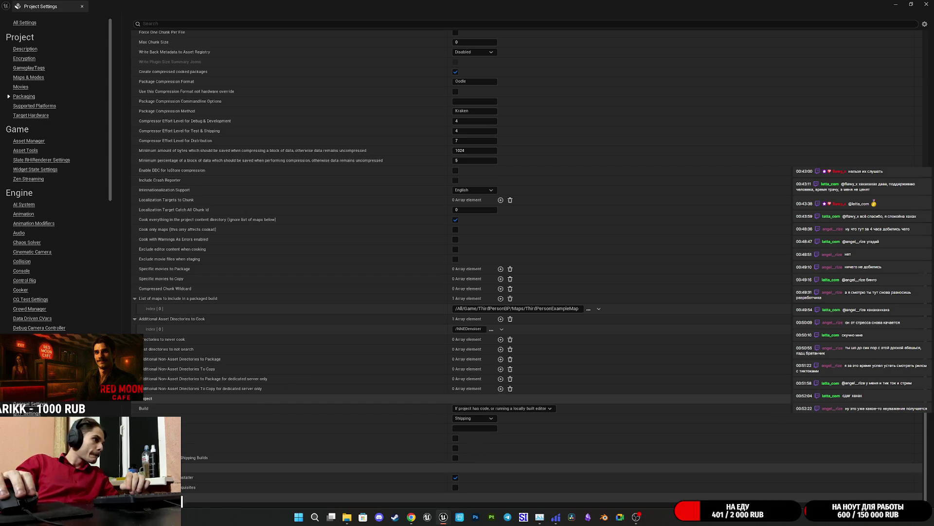
pyautogui.scroll(-1, 183, 498)
pyautogui.scroll(1, 220, 458)
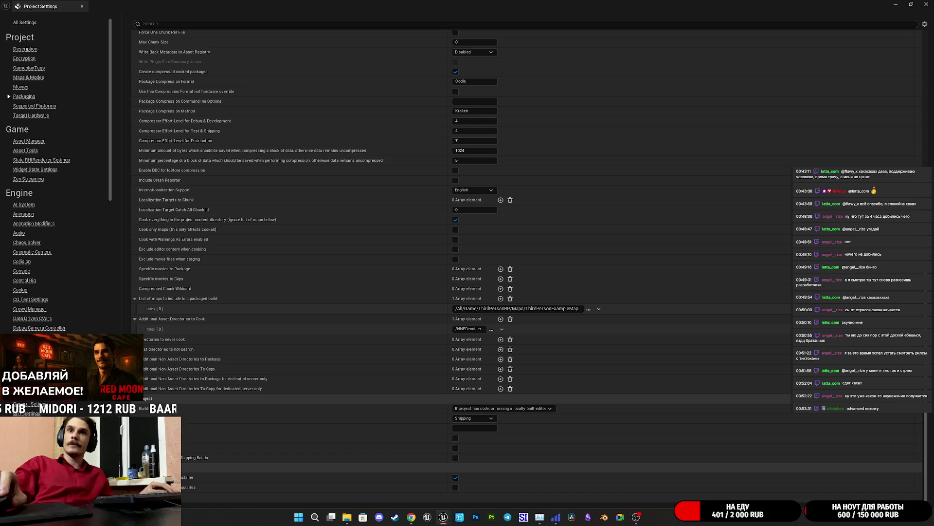
# Close Project Settings and gather text for the Game target in the Localization Dashboard
pyautogui.click(927, 3)
pyautogui.click(297, 17)
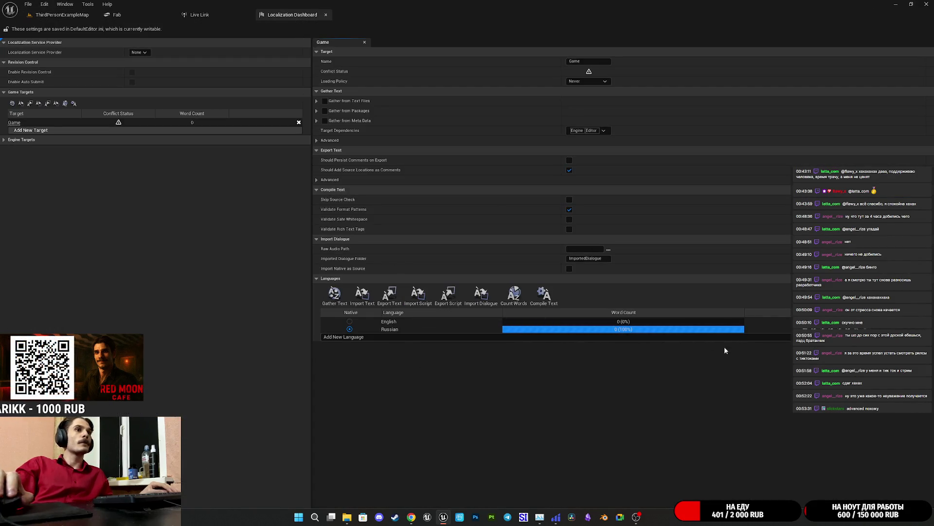
pyautogui.moveTo(120, 125)
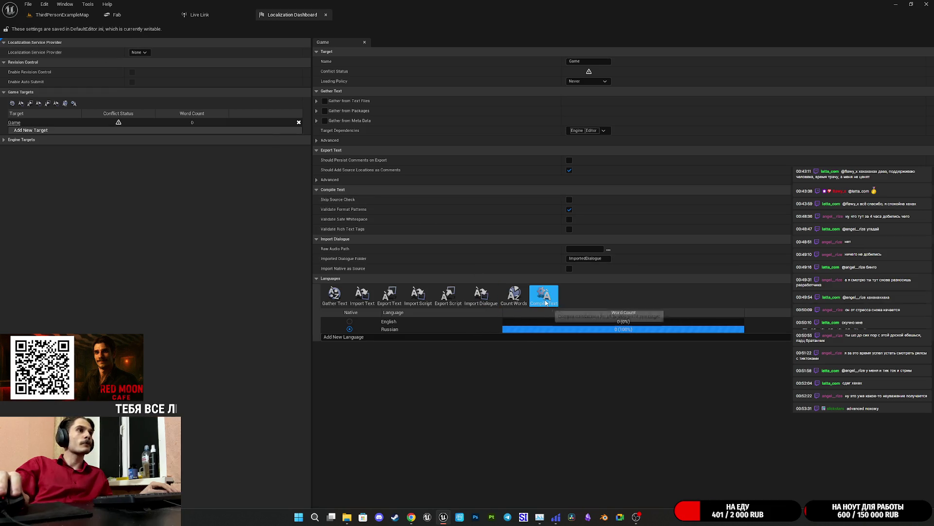
pyautogui.click(335, 293)
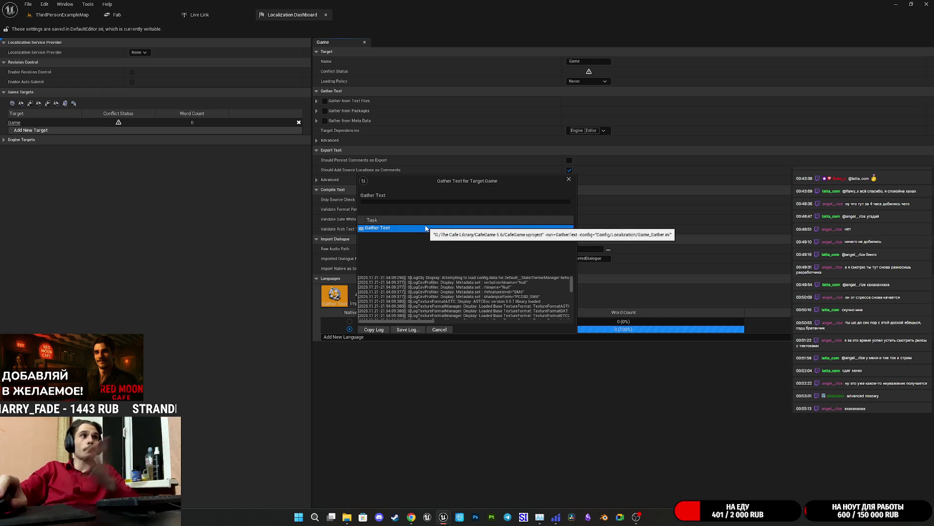
pyautogui.click(570, 180)
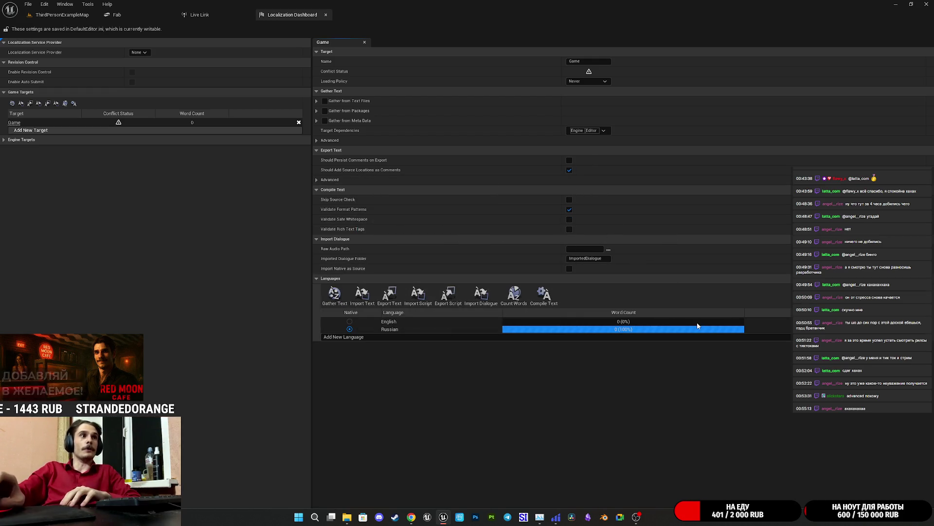
# Make English the native culture, gather text for all game targets, and view Loading Policy choices
pyautogui.click(350, 321)
pyautogui.click(524, 272)
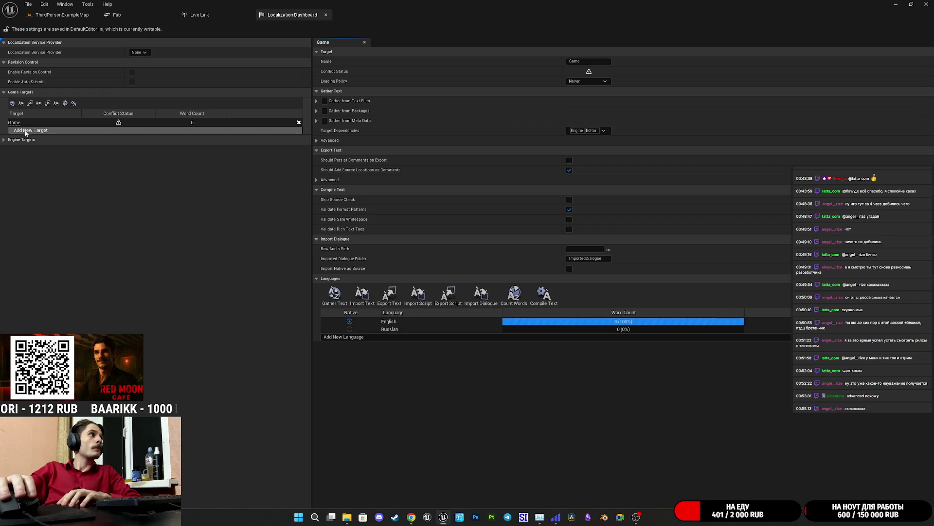
pyautogui.click(6, 140)
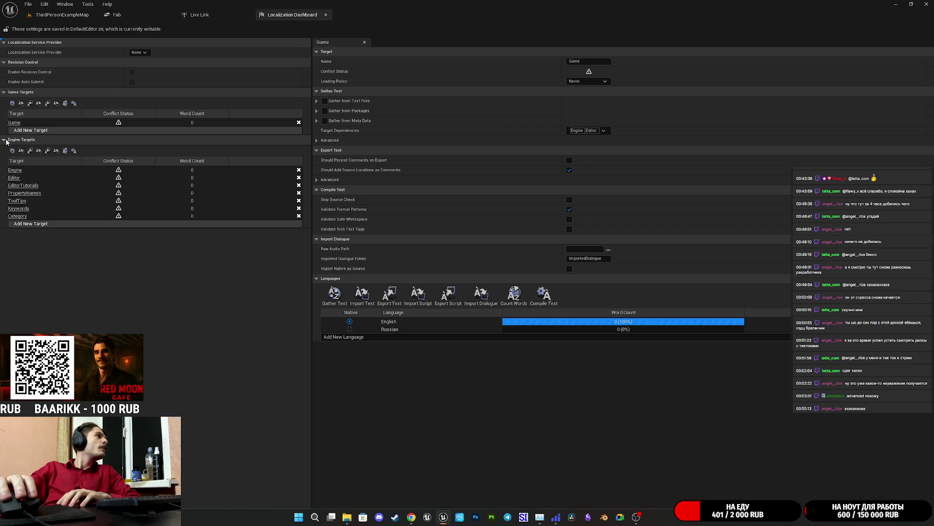
pyautogui.click(5, 141)
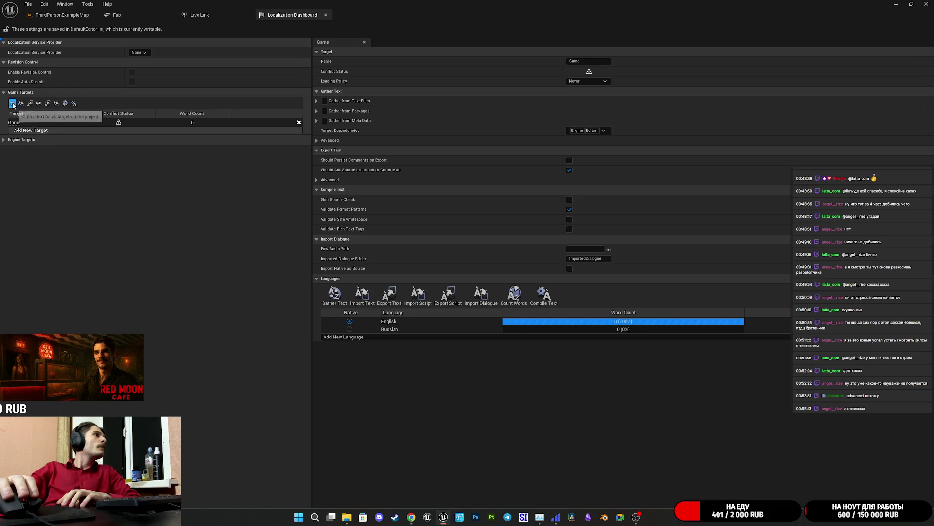
pyautogui.click(12, 104)
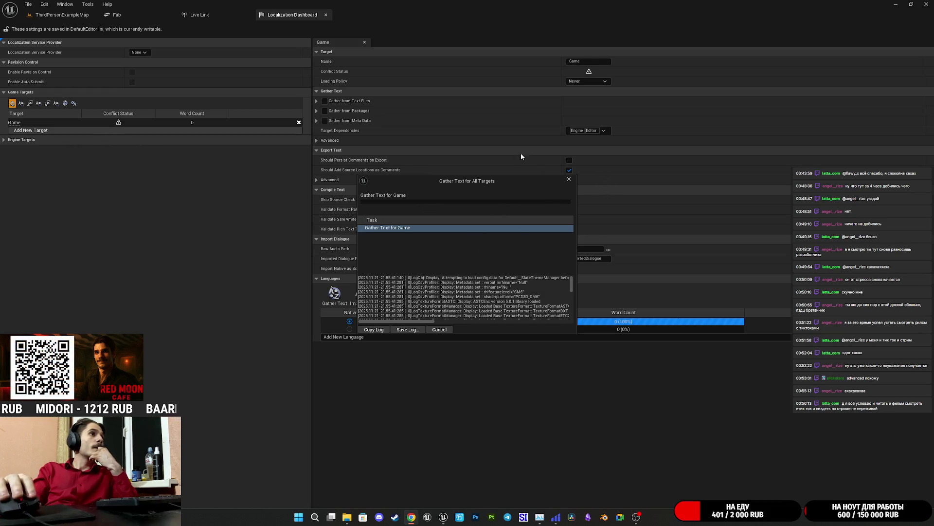
pyautogui.click(569, 180)
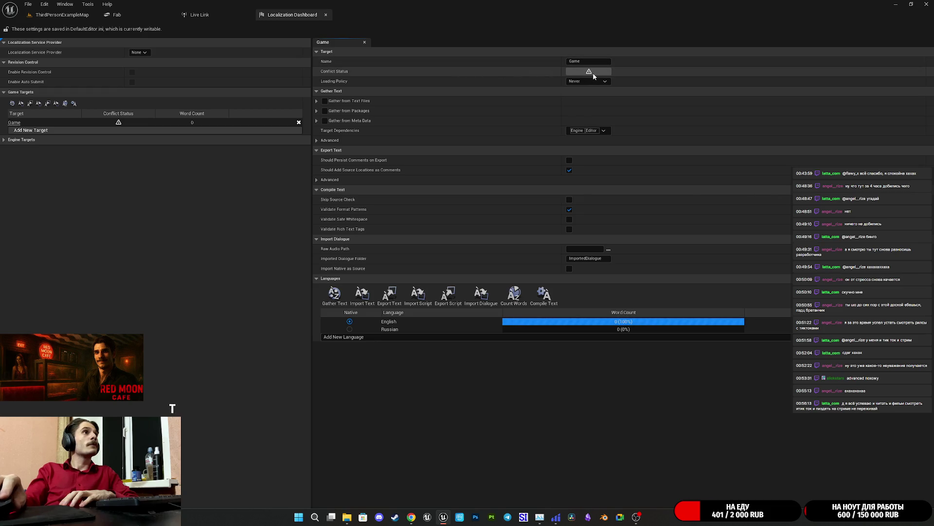
pyautogui.click(580, 82)
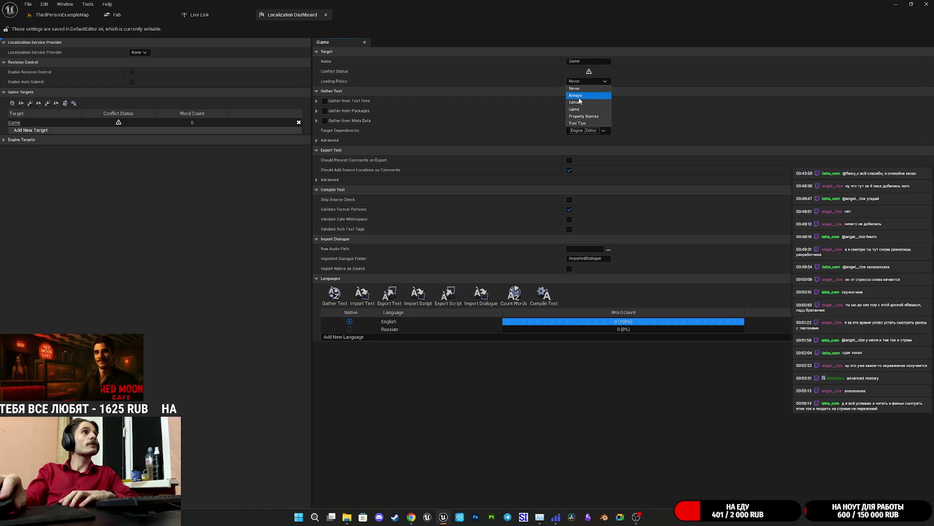
# Keep Loading Policy at Never, expand Engine Targets, and gather text for all engine targets
pyautogui.click(576, 89)
pyautogui.click(4, 140)
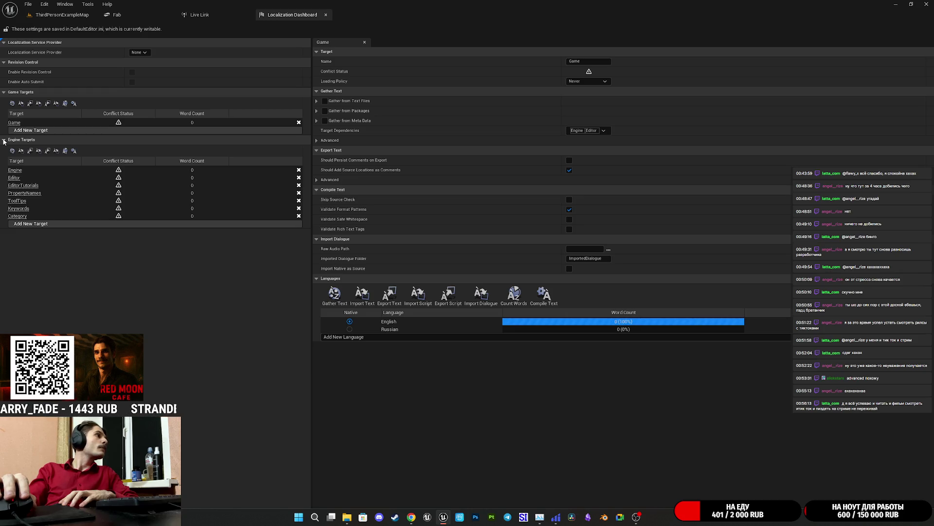
pyautogui.moveTo(119, 172)
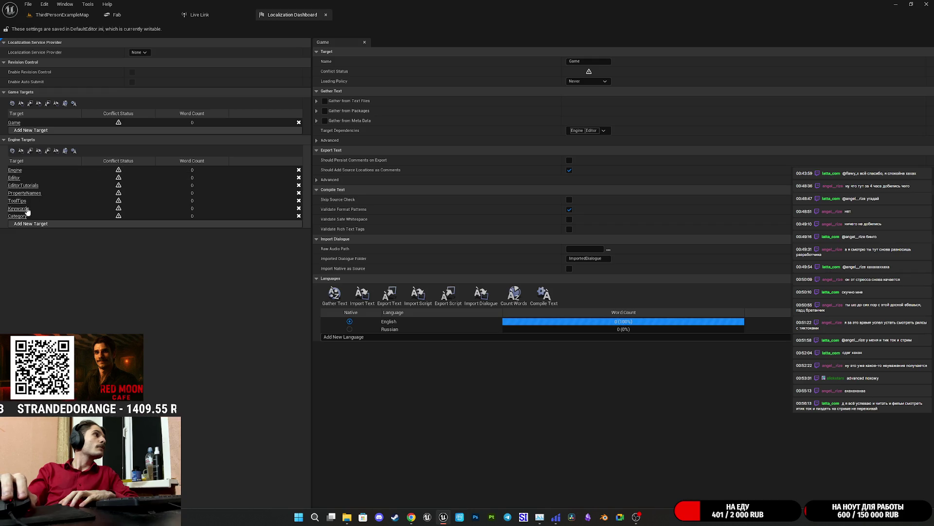
pyautogui.click(12, 150)
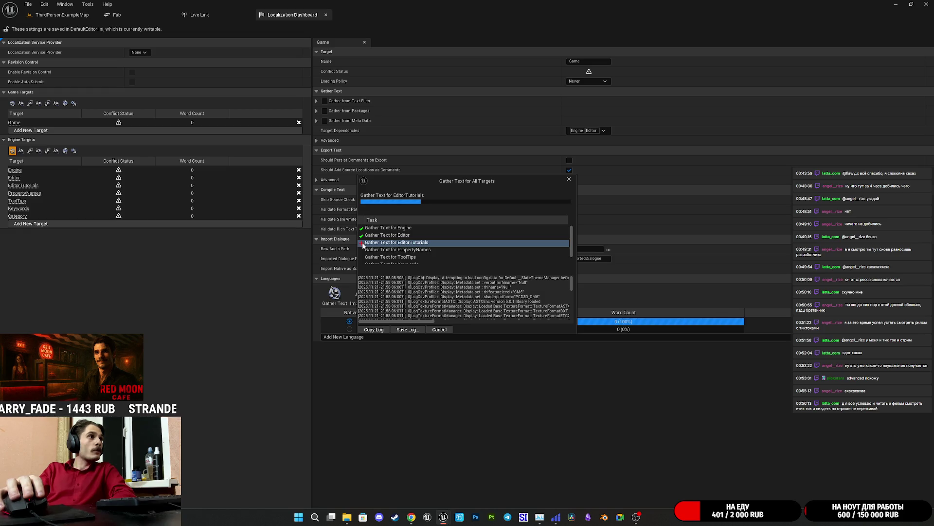
# Let the engine gather finish, then close it to see Engine 45,341 and Editor 118,138 words
pyautogui.scroll(-1, 387, 247)
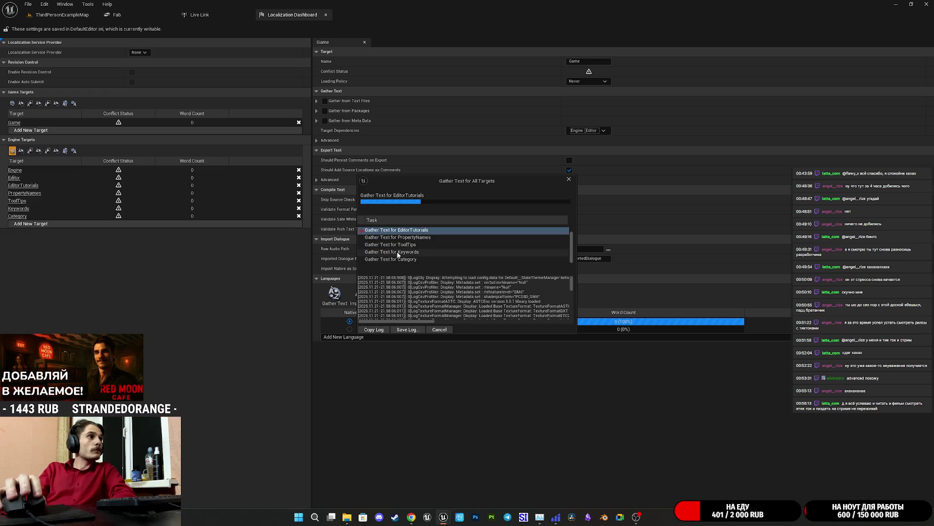
pyautogui.scroll(1, 397, 253)
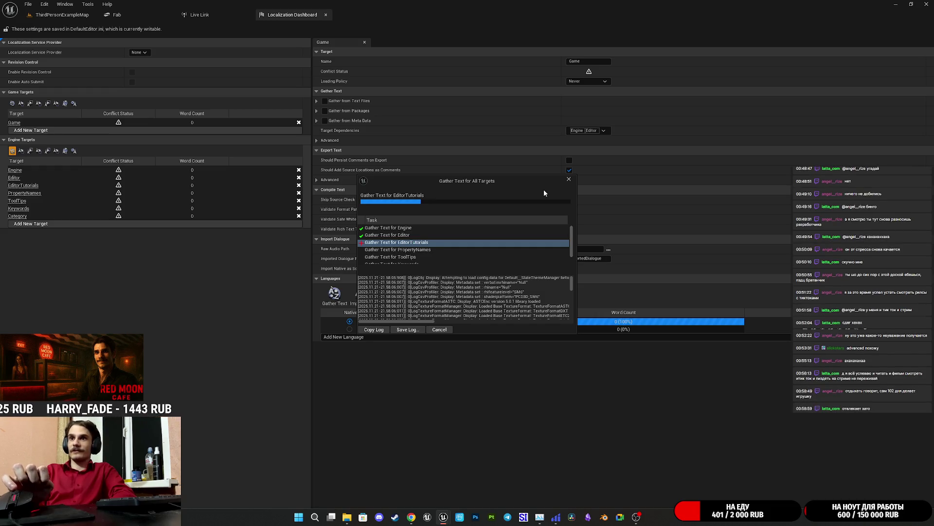
pyautogui.scroll(-2, 479, 246)
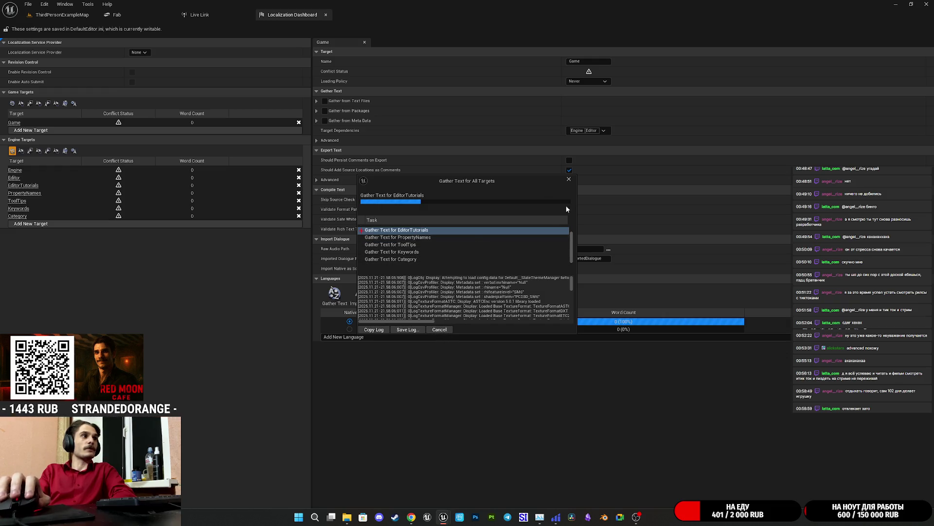
pyautogui.click(572, 180)
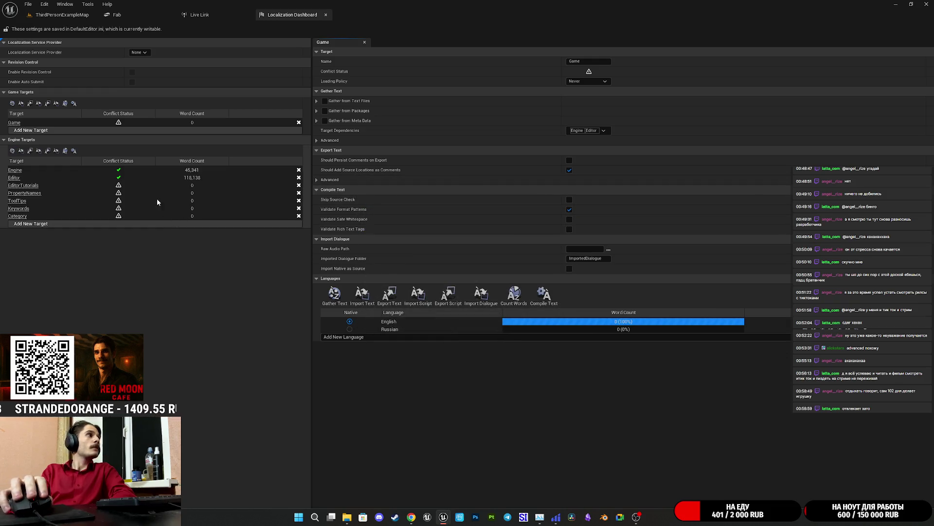